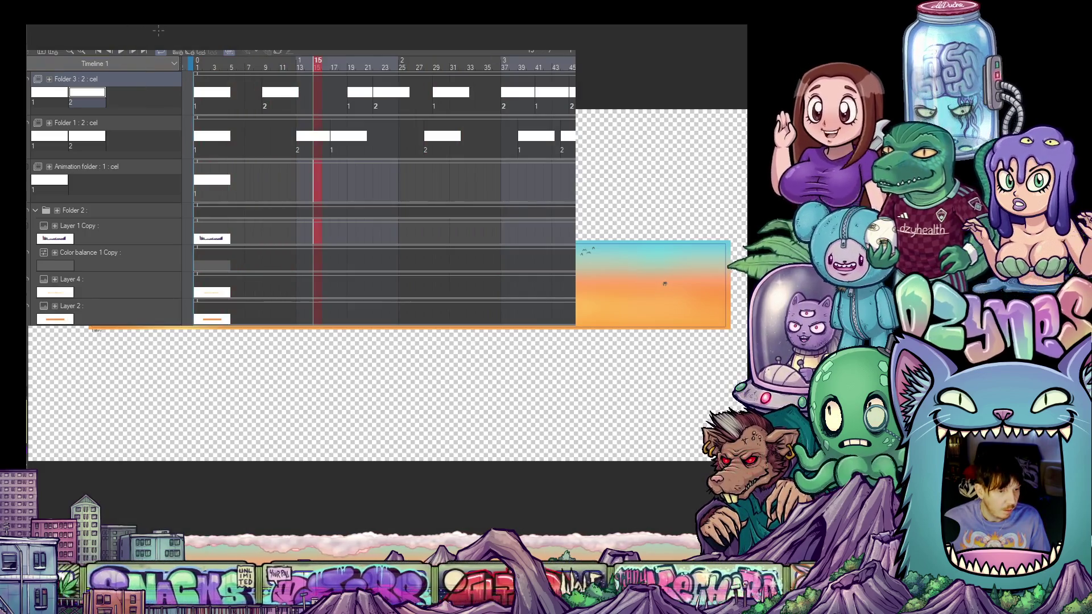
Switch to the inked skull-and-banner illustration and zoom in and out to inspect it.
{"action": "left_click", "coordinate": [55, 27]}
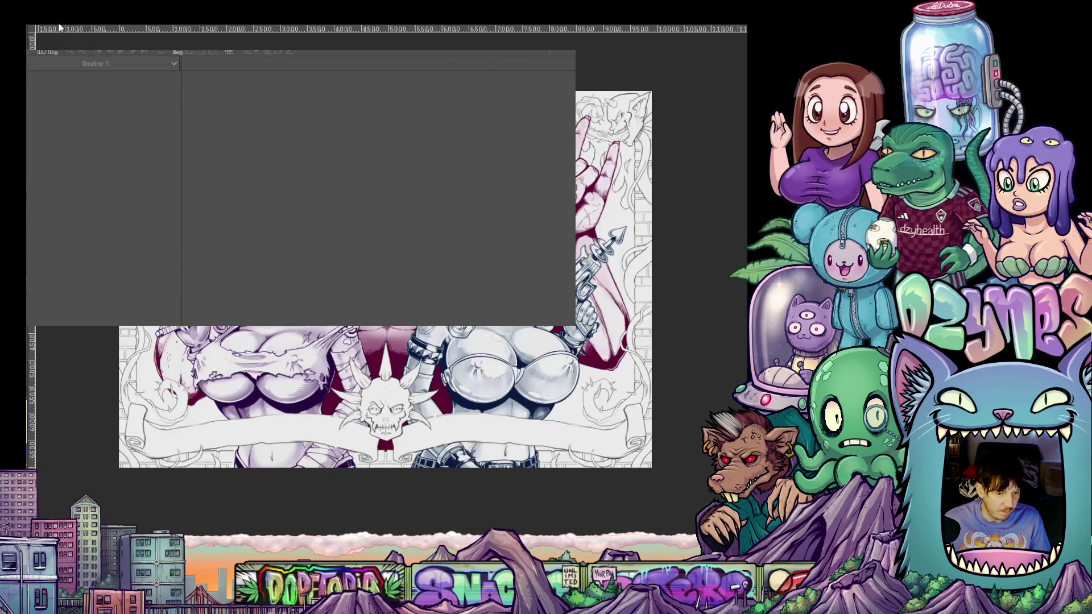
{"action": "key", "text": "ctrl+plus"}
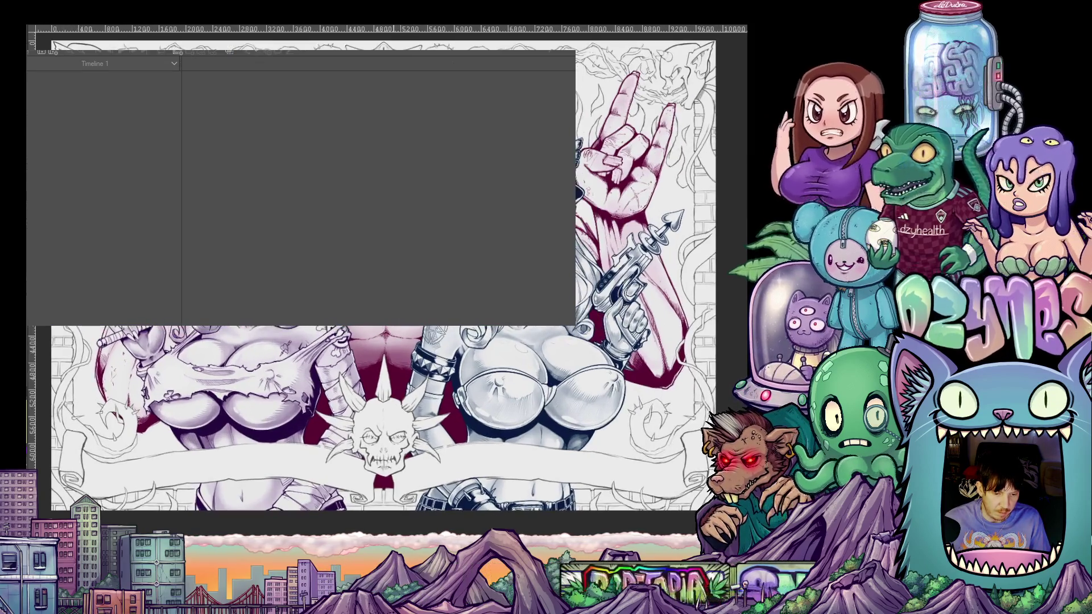
{"action": "key", "text": "ctrl+minus"}
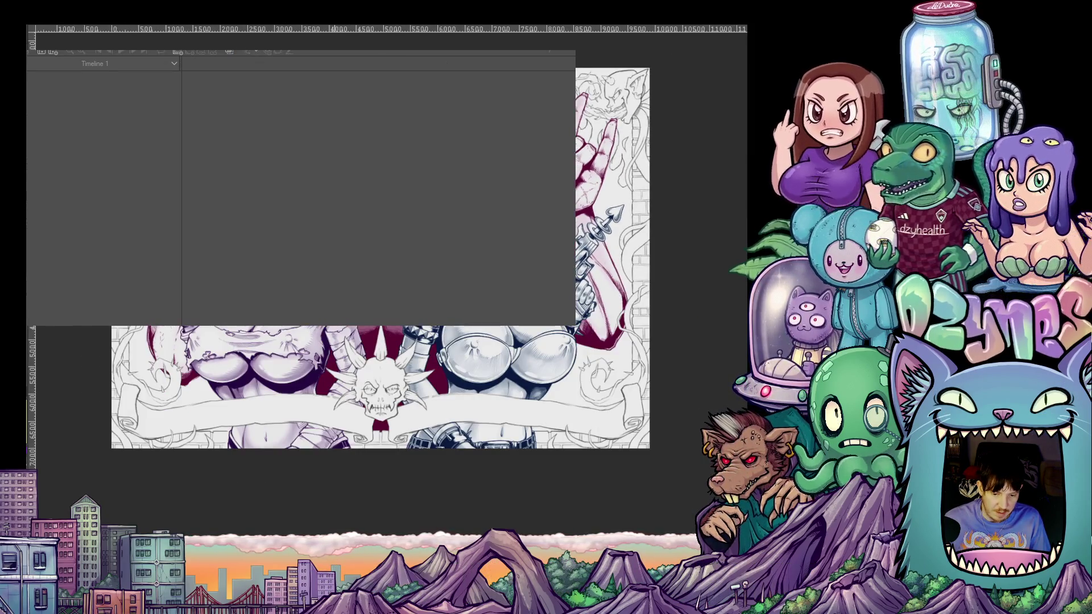
{"action": "key", "text": "ctrl+plus"}
{"action": "key", "text": "ctrl+minus"}
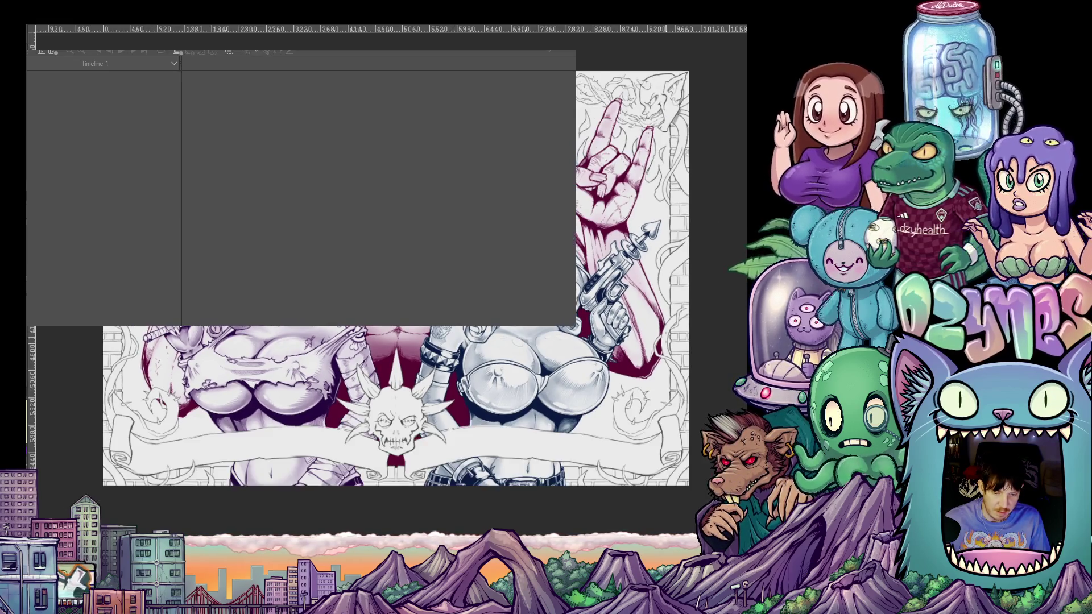
{"action": "scroll", "coordinate": [395, 267], "scroll_direction": "down", "scroll_amount": 2}
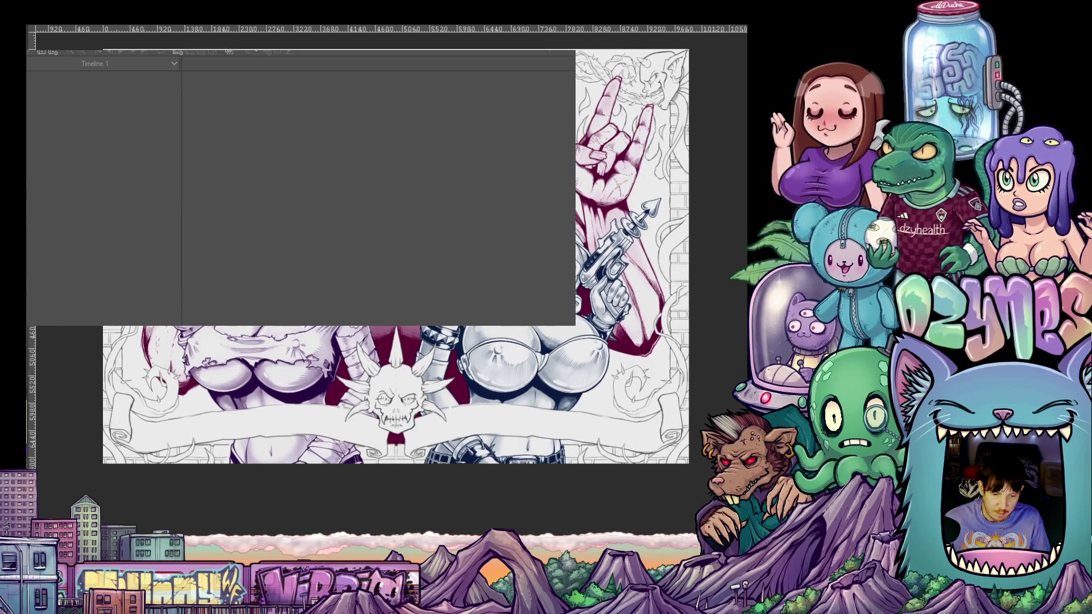
{"action": "key", "text": "ctrl+plus"}
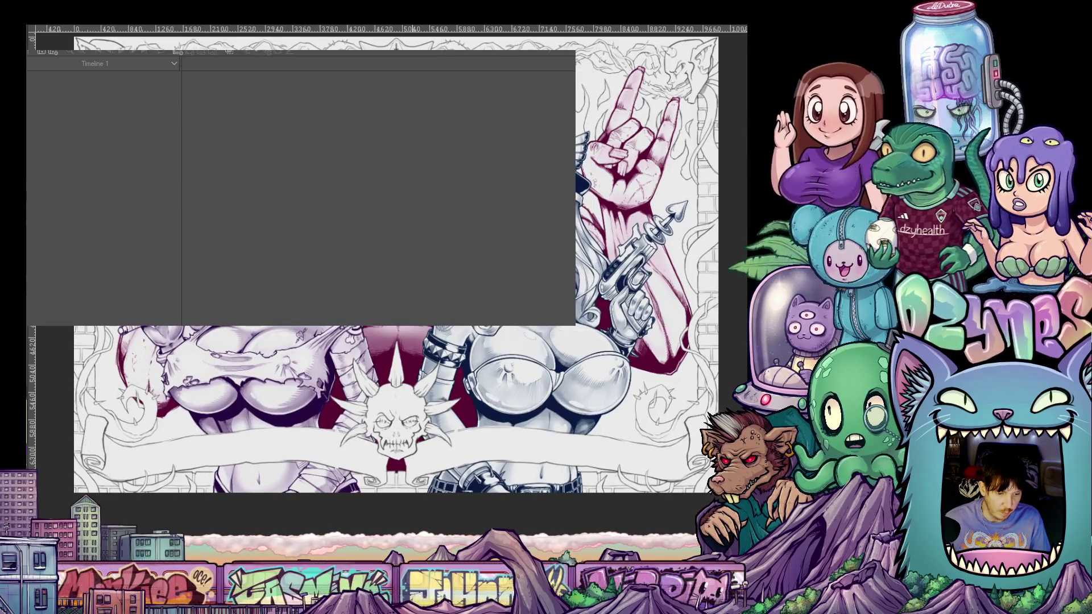
{"action": "key", "text": "ctrl+minus"}
{"action": "key", "text": "ctrl+plus"}
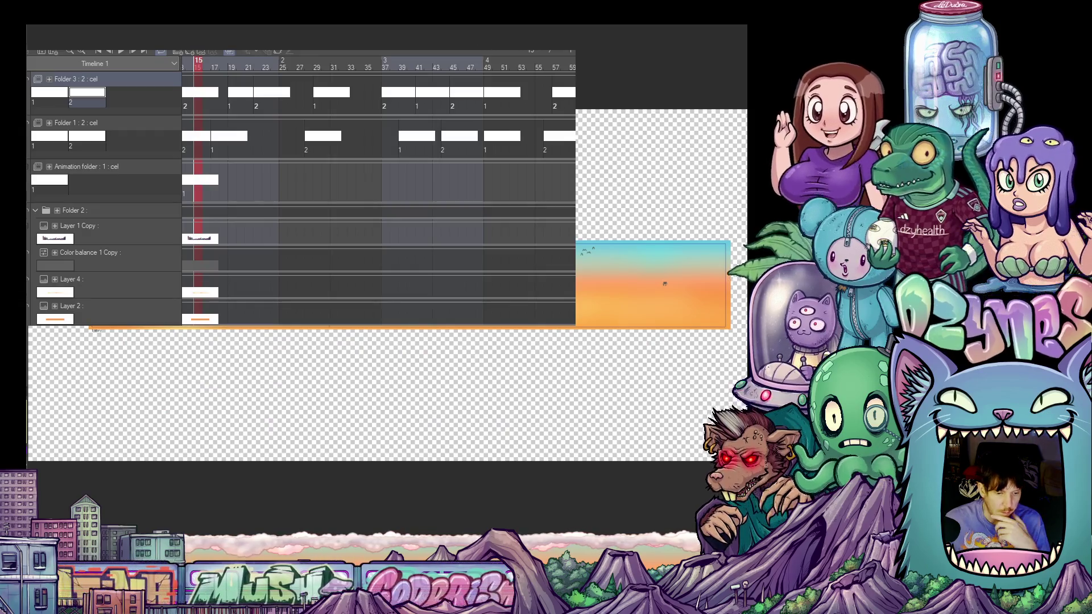
{"action": "scroll", "coordinate": [664, 283], "scroll_direction": "up", "scroll_amount": 1}
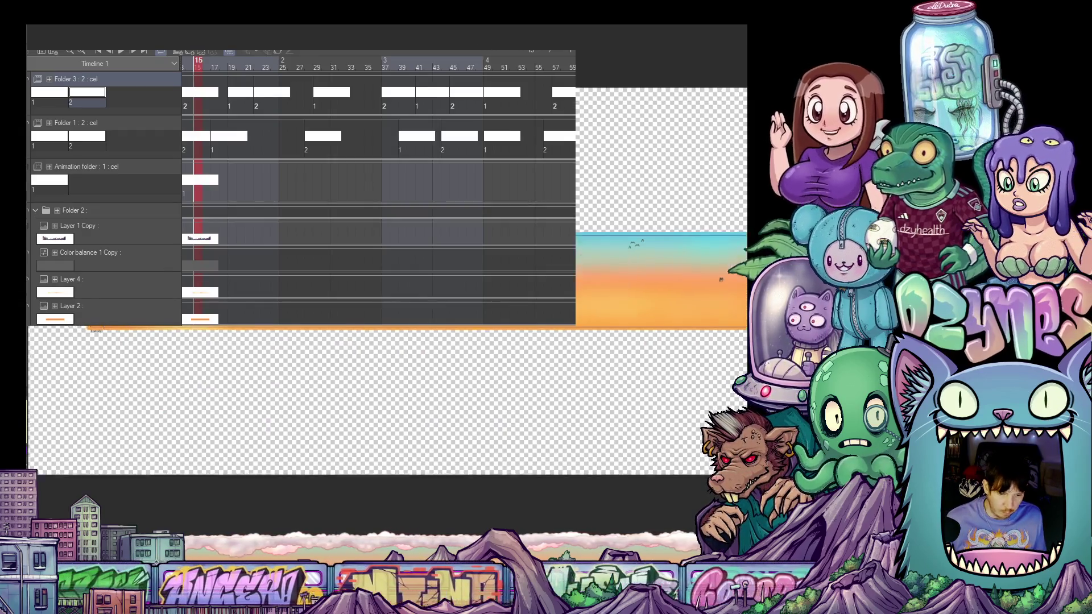
{"action": "scroll", "coordinate": [664, 283], "scroll_direction": "up", "scroll_amount": 1}
{"action": "scroll", "coordinate": [668, 248], "scroll_direction": "up", "scroll_amount": 1}
{"action": "scroll", "coordinate": [671, 217], "scroll_direction": "up", "scroll_amount": 1}
{"action": "scroll", "coordinate": [658, 207], "scroll_direction": "up", "scroll_amount": 1}
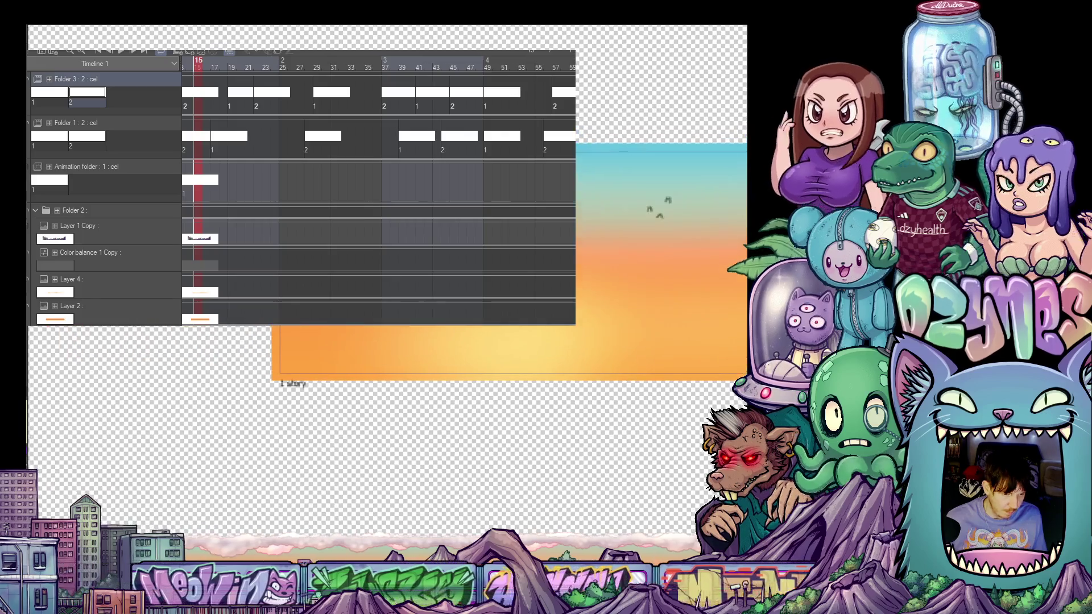
{"action": "scroll", "coordinate": [627, 180], "scroll_direction": "up", "scroll_amount": 1}
{"action": "scroll", "coordinate": [595, 151], "scroll_direction": "up", "scroll_amount": 1}
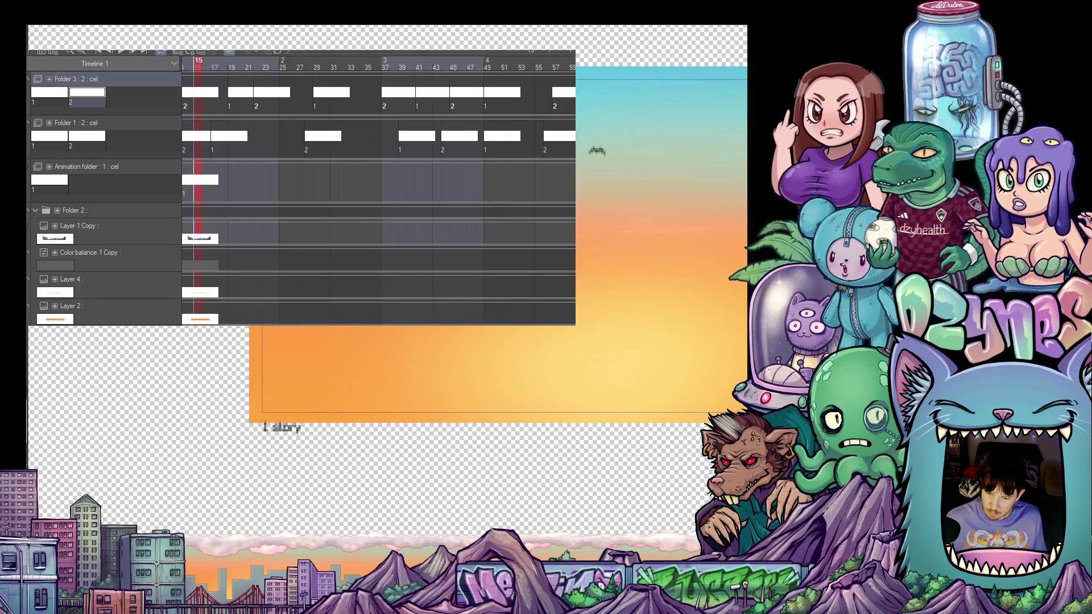
Step forward to the next cel at frame 19 on the sky strip timeline.
{"action": "key", "text": "Right"}
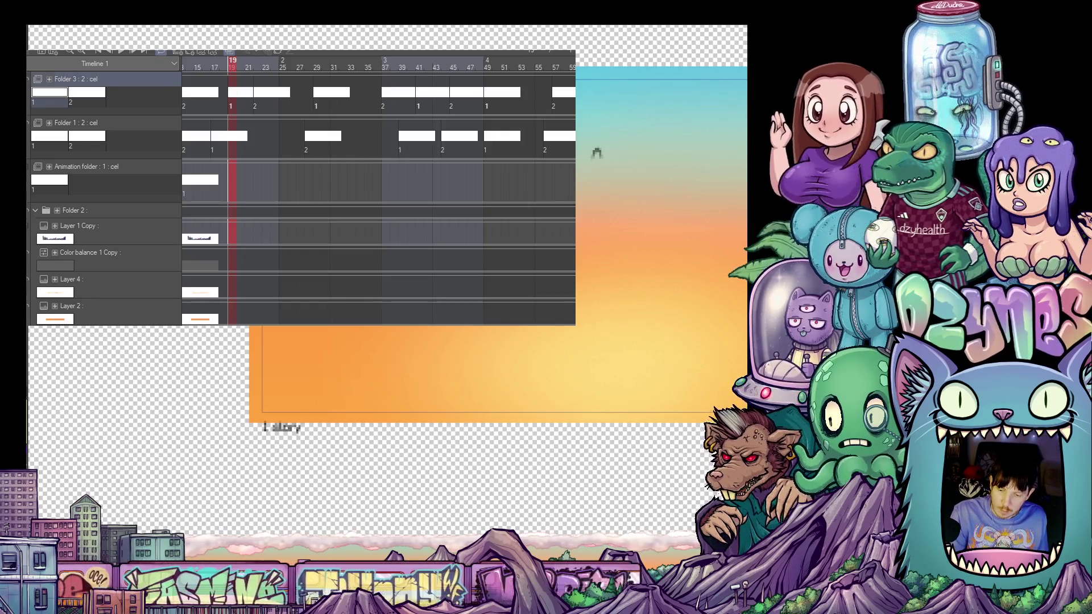
Step forward again so the playhead moves from frame 19 to frame 22.
{"action": "key", "text": "Right"}
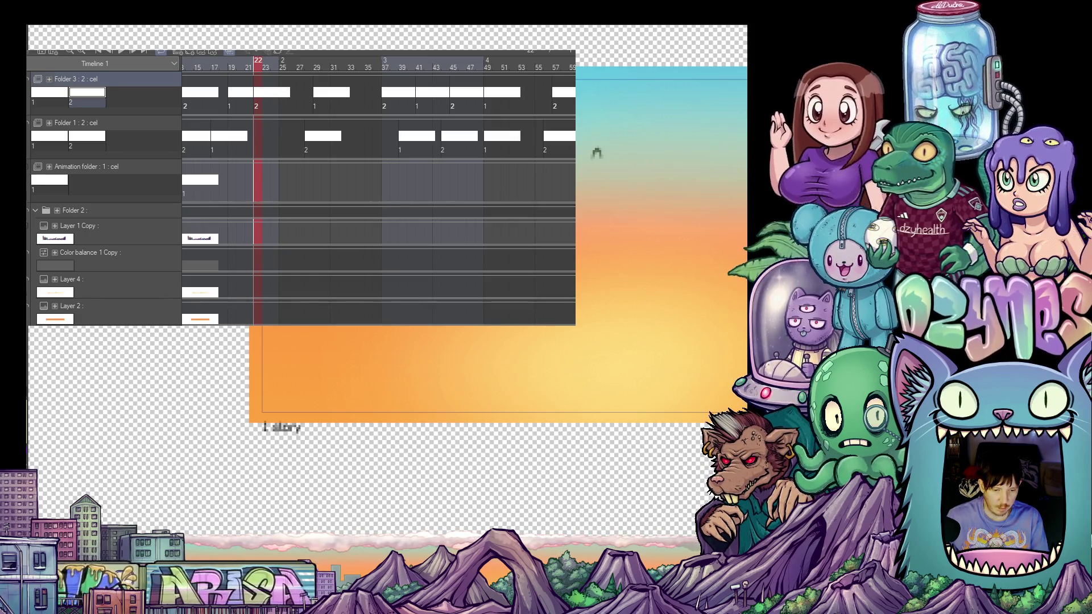
{"action": "scroll", "coordinate": [596, 152], "scroll_direction": "up", "scroll_amount": 1}
{"action": "scroll", "coordinate": [631, 103], "scroll_direction": "up", "scroll_amount": 1}
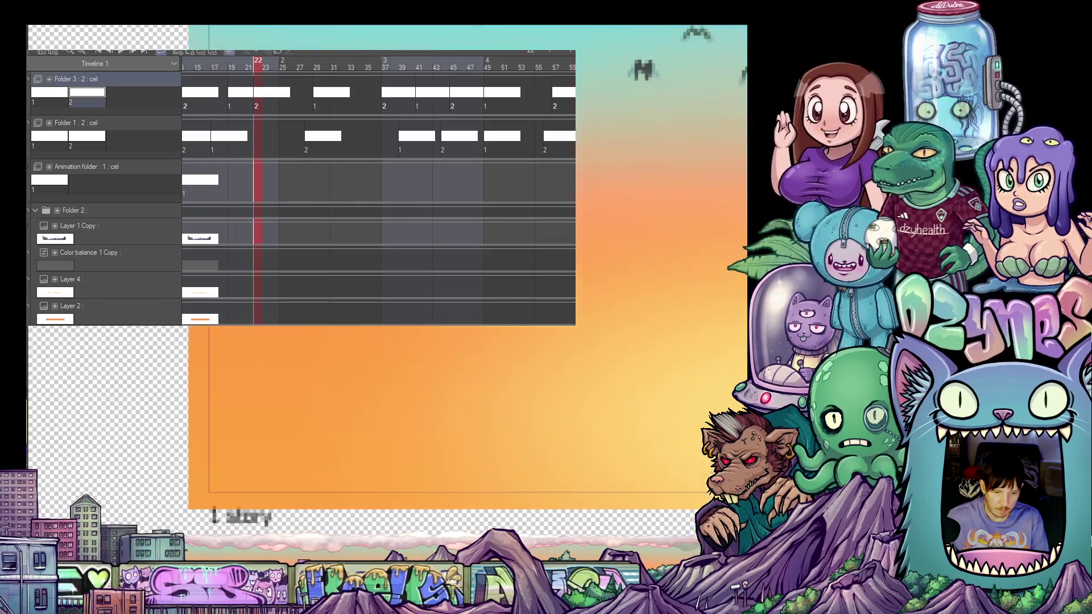
{"action": "scroll", "coordinate": [672, 49], "scroll_direction": "up", "scroll_amount": 1}
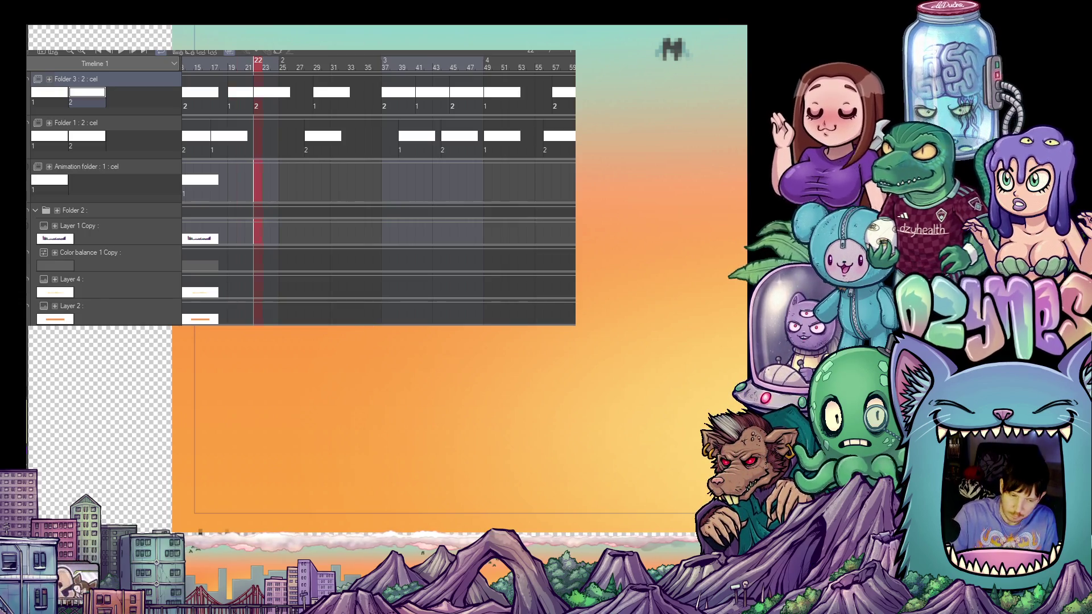
Step back to the previous cel so the animation returns to frame 19.
{"action": "key", "text": "Left"}
{"action": "key", "text": "Left"}
{"action": "key", "text": "Left"}
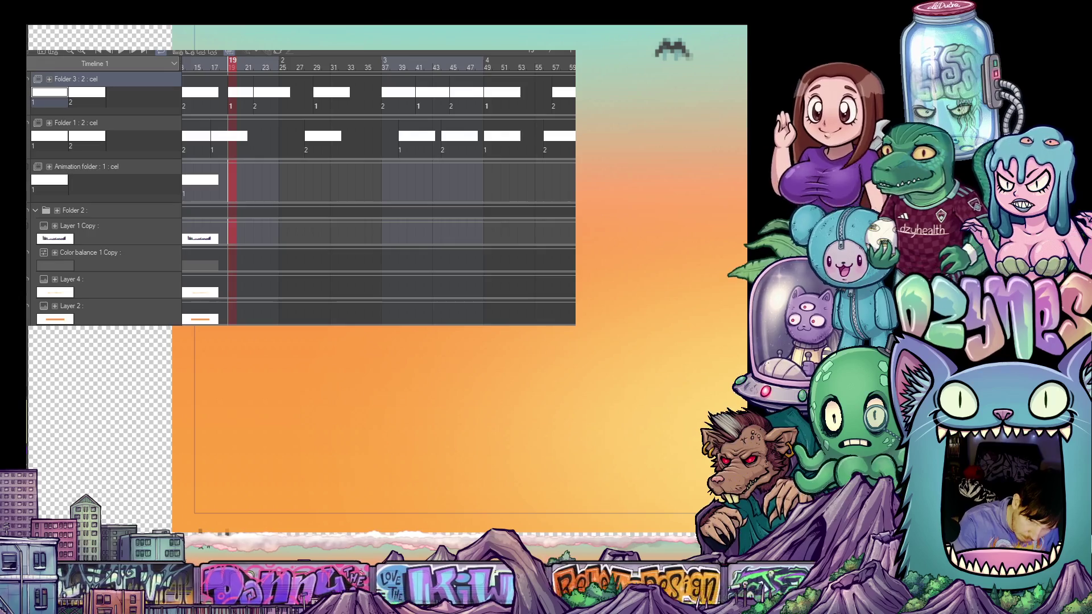
{"action": "scroll", "coordinate": [554, 341], "scroll_direction": "down", "scroll_amount": 2}
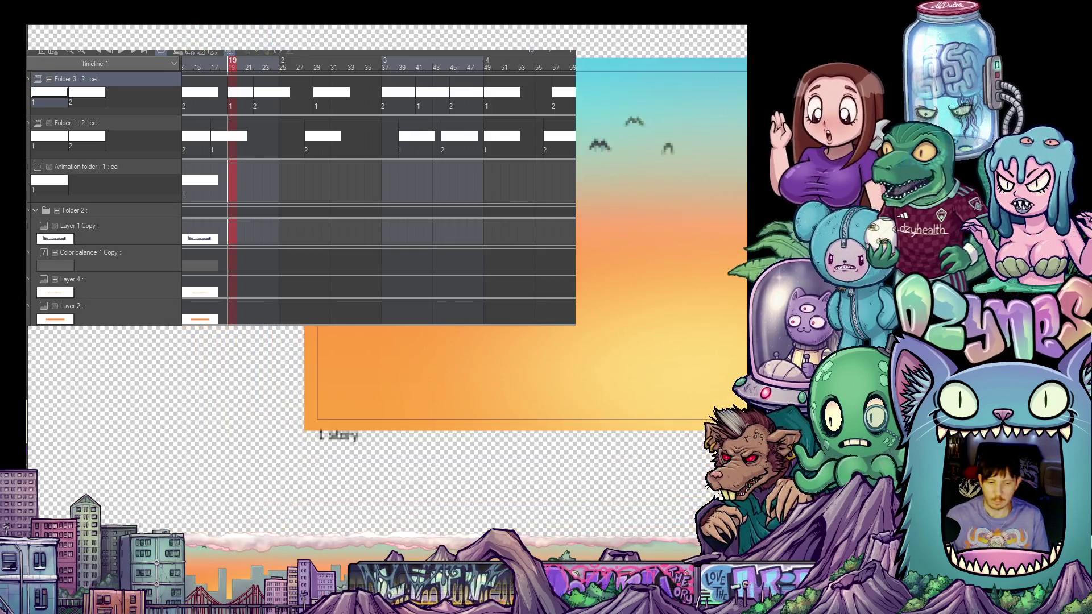
{"action": "scroll", "coordinate": [555, 341], "scroll_direction": "down", "scroll_amount": 1}
{"action": "scroll", "coordinate": [555, 341], "scroll_direction": "down", "scroll_amount": 1}
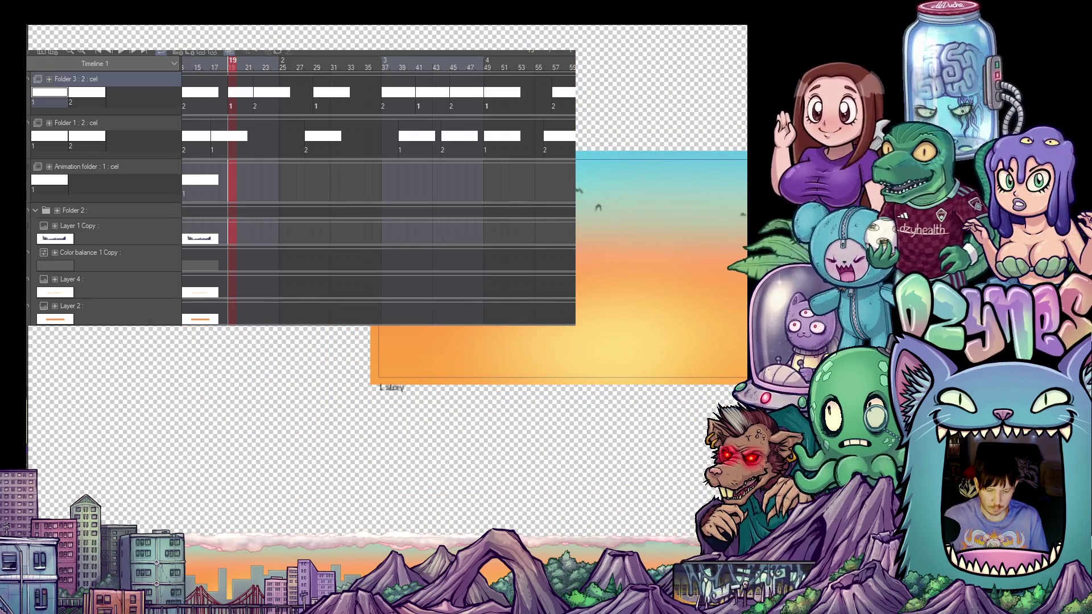
{"action": "scroll", "coordinate": [597, 207], "scroll_direction": "up", "scroll_amount": 2}
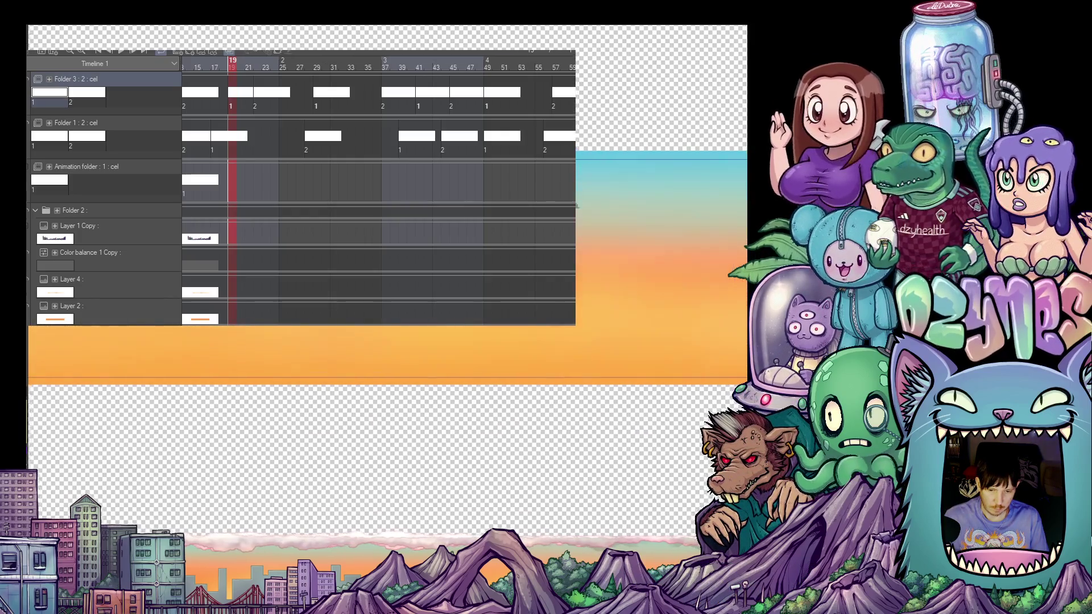
{"action": "scroll", "coordinate": [404, 357], "scroll_direction": "down", "scroll_amount": 1}
{"action": "scroll", "coordinate": [404, 357], "scroll_direction": "down", "scroll_amount": 2}
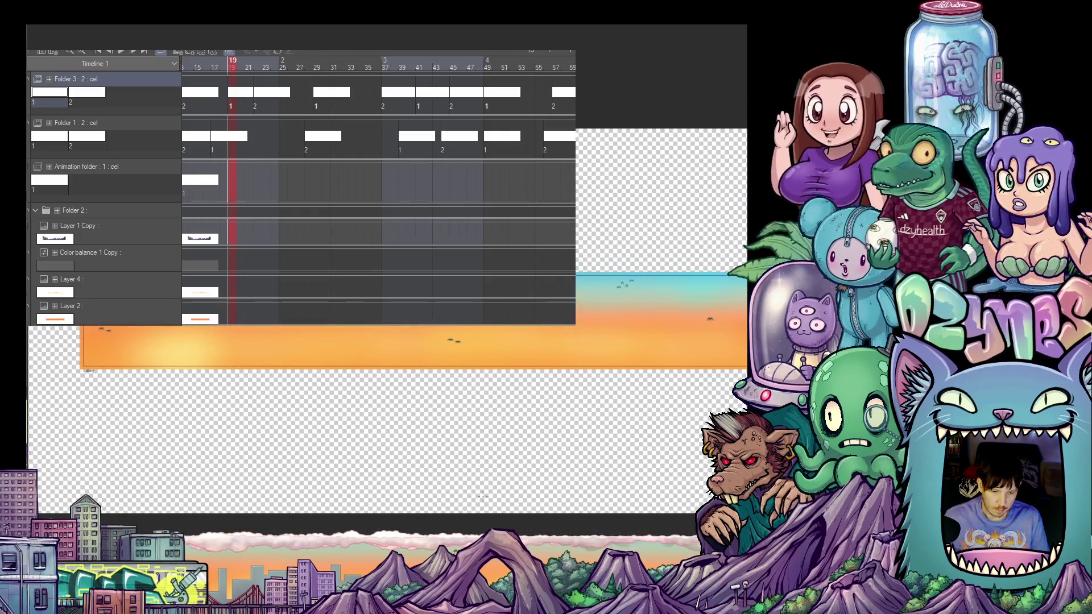
Pan the sky strip aside and nudge the bird marks on the transparent layer left.
{"action": "left_click_drag", "start_coordinate": [384, 427], "coordinate": [452, 427]}
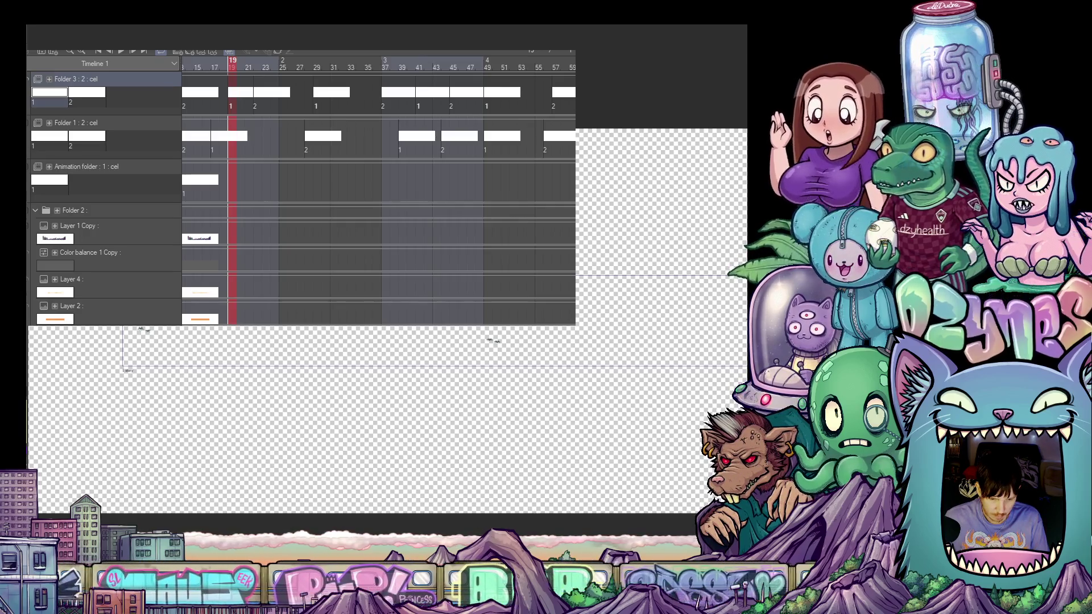
{"action": "mouse_move", "coordinate": [751, 318]}
{"action": "left_mouse_down"}
{"action": "mouse_move", "coordinate": [665, 318]}
{"action": "mouse_move", "coordinate": [683, 319]}
{"action": "left_mouse_up"}
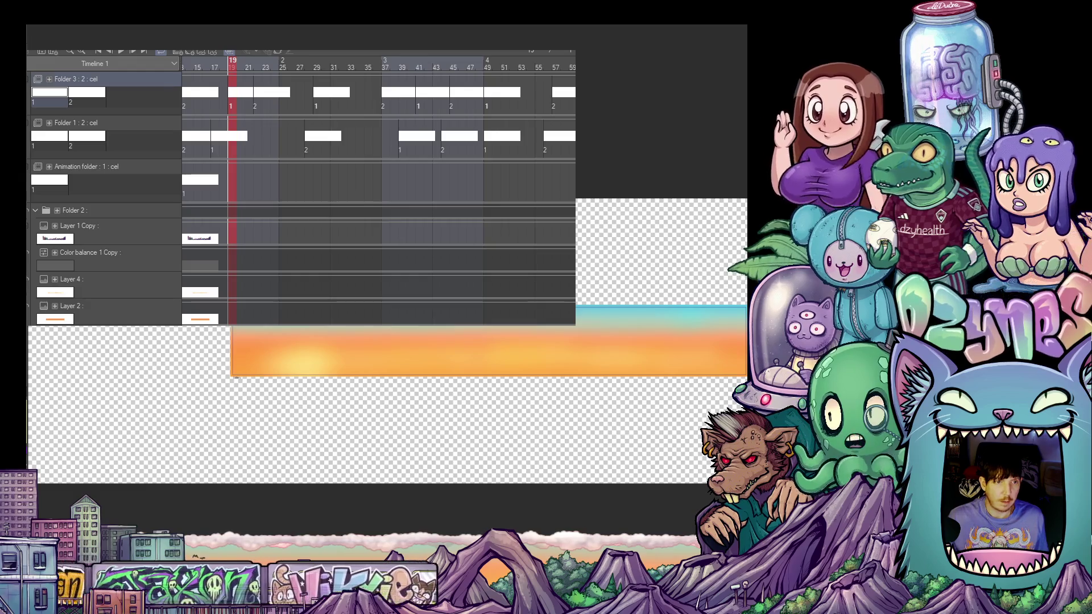
{"action": "scroll", "coordinate": [356, 341], "scroll_direction": "up", "scroll_amount": 3}
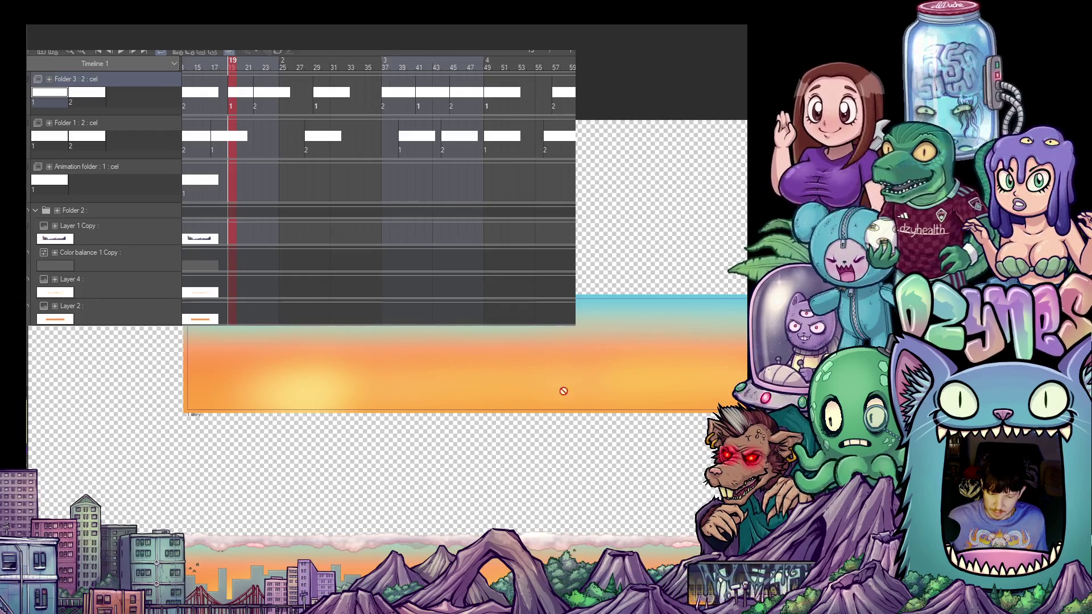
{"action": "scroll", "coordinate": [535, 410], "scroll_direction": "up", "scroll_amount": 1}
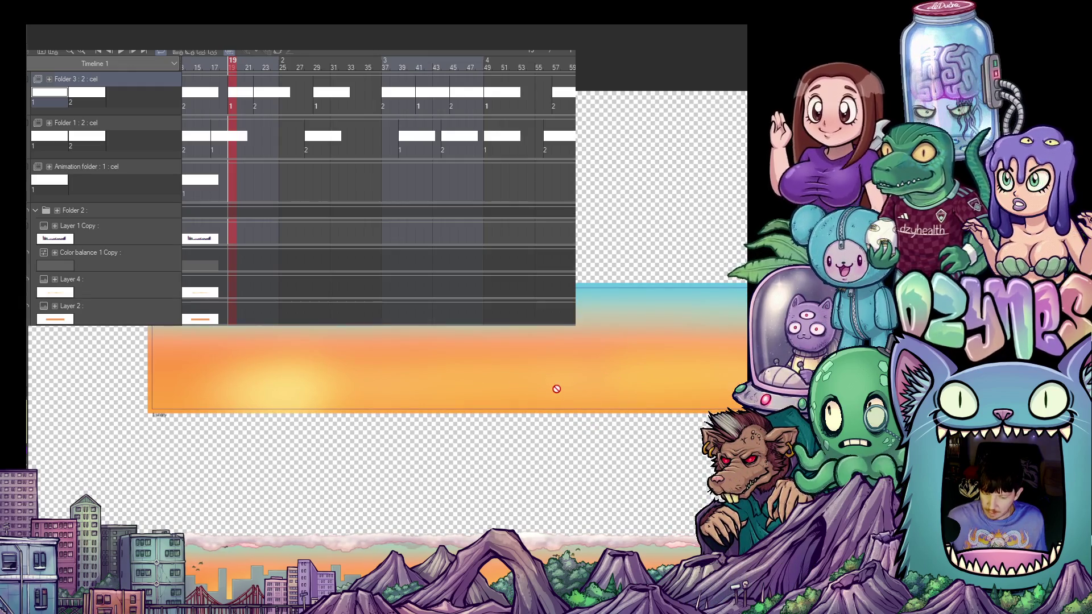
{"action": "scroll", "coordinate": [556, 389], "scroll_direction": "down", "scroll_amount": 2}
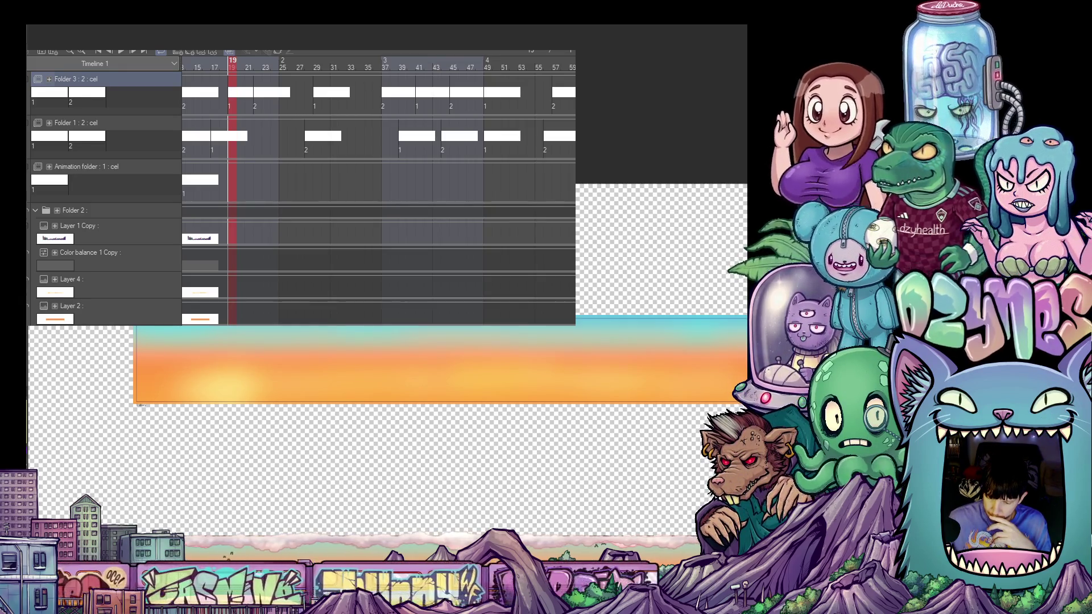
{"action": "key", "text": "alt+]"}
{"action": "key", "text": "alt+]"}
{"action": "key", "text": "alt+]"}
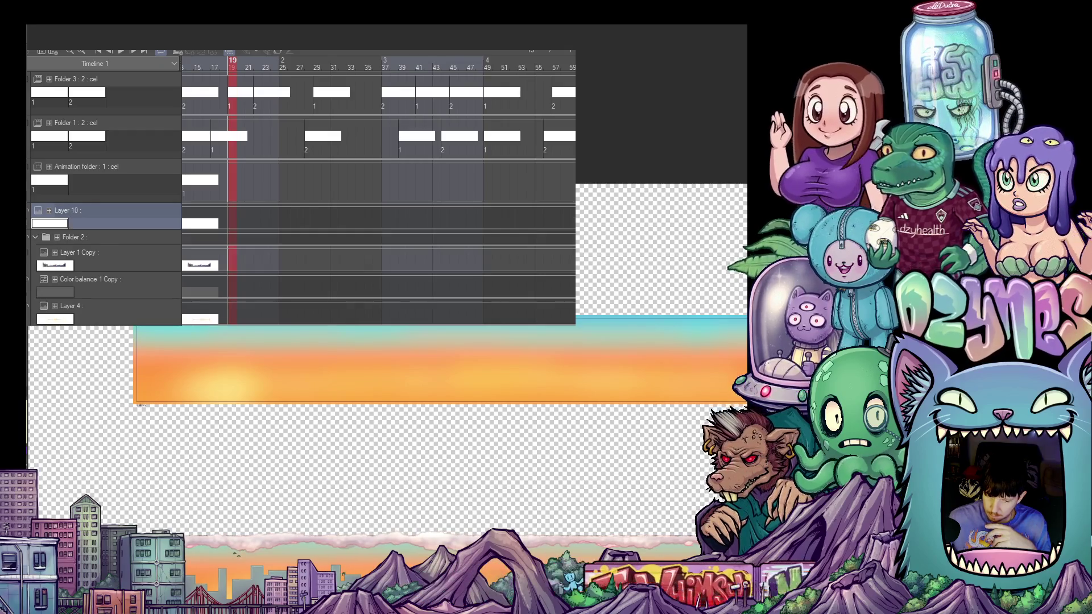
Create a new raster layer above Folder 2 and fill a lassoed cloud shape with white.
{"action": "key", "text": "ctrl+shift+n"}
{"action": "key", "text": "ctrl+plus"}
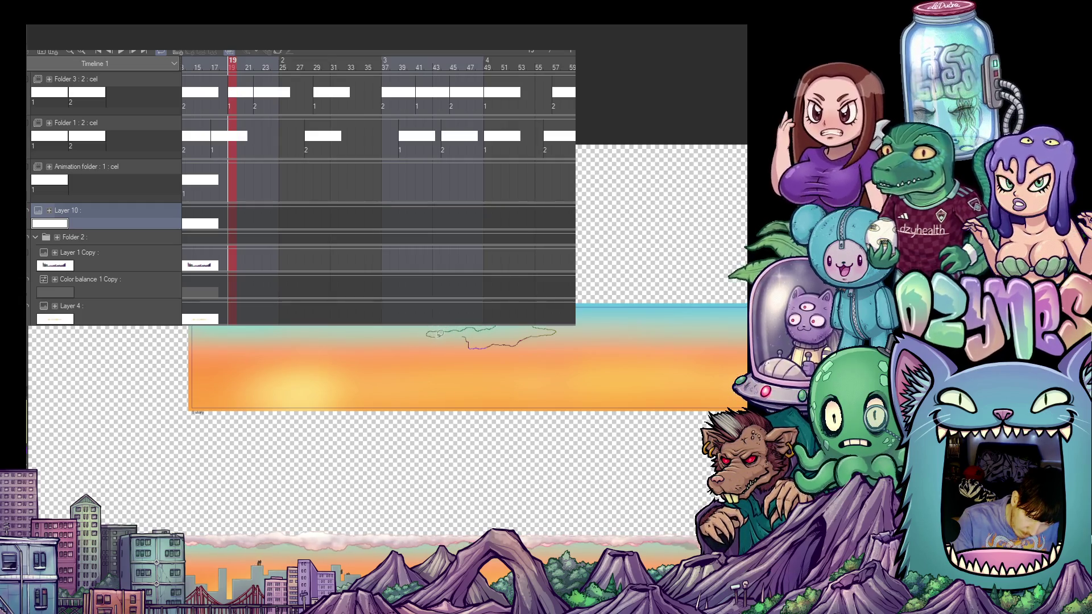
{"action": "left_click_drag", "start_coordinate": [469, 331], "coordinate": [471, 333]}
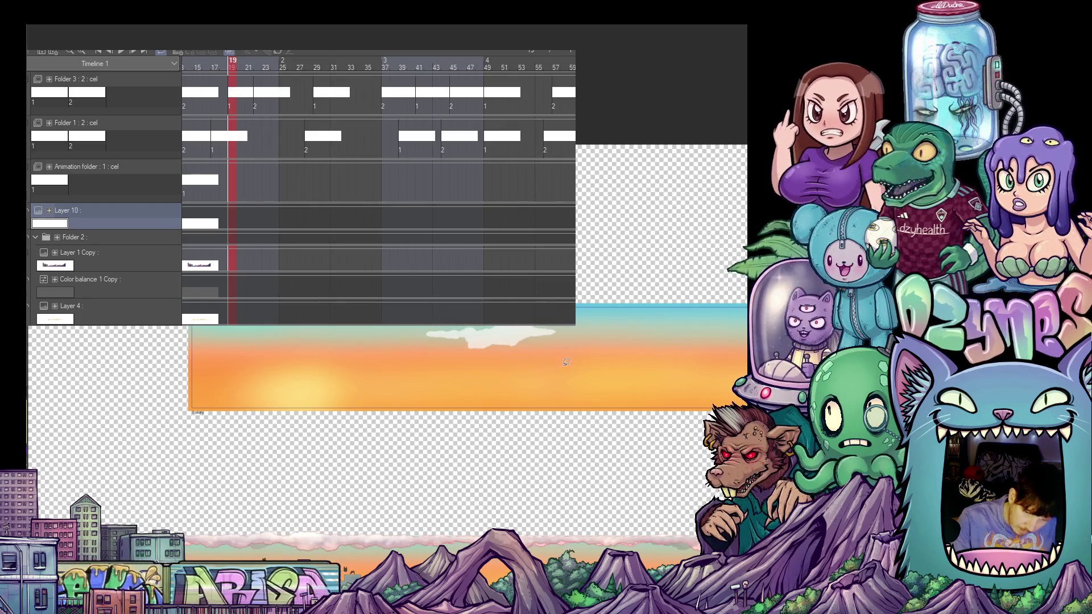
Outline and fill another white cloud, rotating the view to follow the strip's length.
{"action": "mouse_move", "coordinate": [664, 420]}
{"action": "left_mouse_down"}
{"action": "mouse_move", "coordinate": [532, 427]}
{"action": "mouse_move", "coordinate": [539, 371]}
{"action": "left_mouse_up"}
{"action": "scroll", "coordinate": [539, 372], "scroll_direction": "up", "scroll_amount": 2}
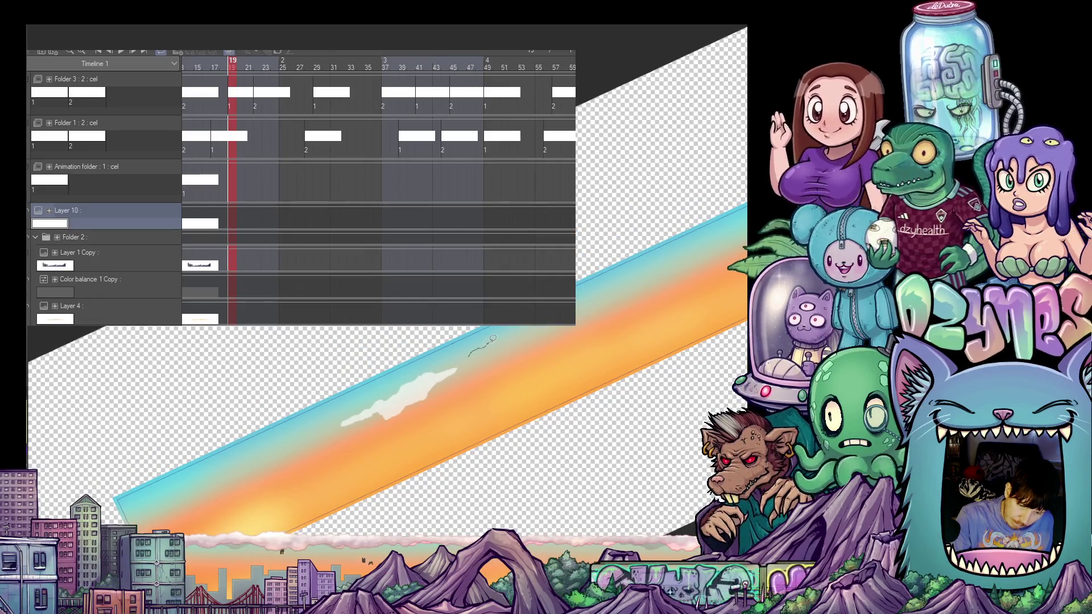
{"action": "left_click_drag", "start_coordinate": [509, 333], "coordinate": [527, 329]}
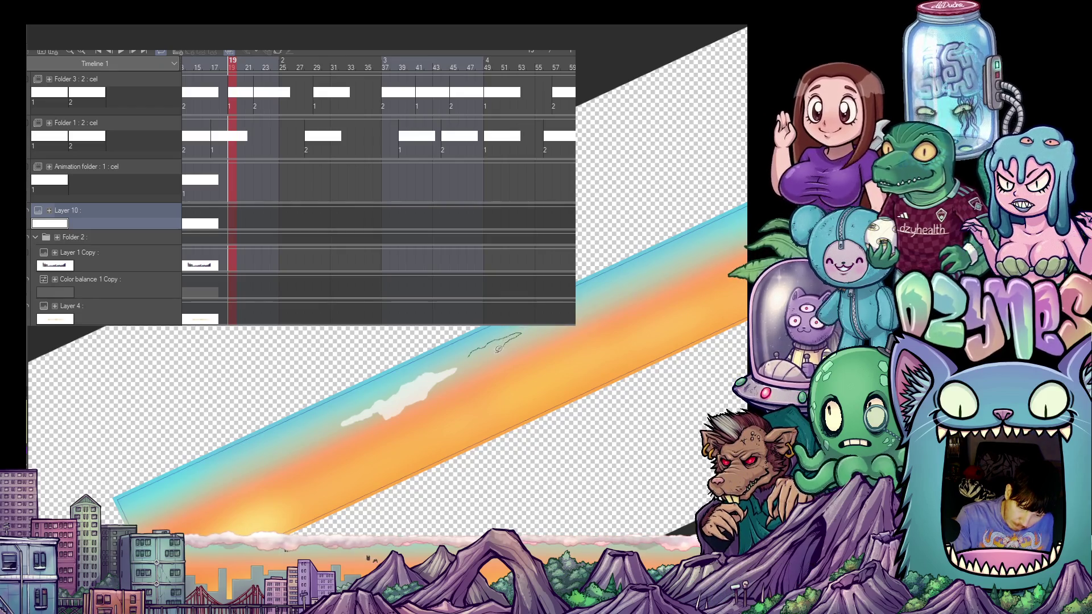
{"action": "mouse_move", "coordinate": [497, 350]}
{"action": "left_mouse_down"}
{"action": "mouse_move", "coordinate": [458, 362]}
{"action": "mouse_move", "coordinate": [470, 362]}
{"action": "left_mouse_up"}
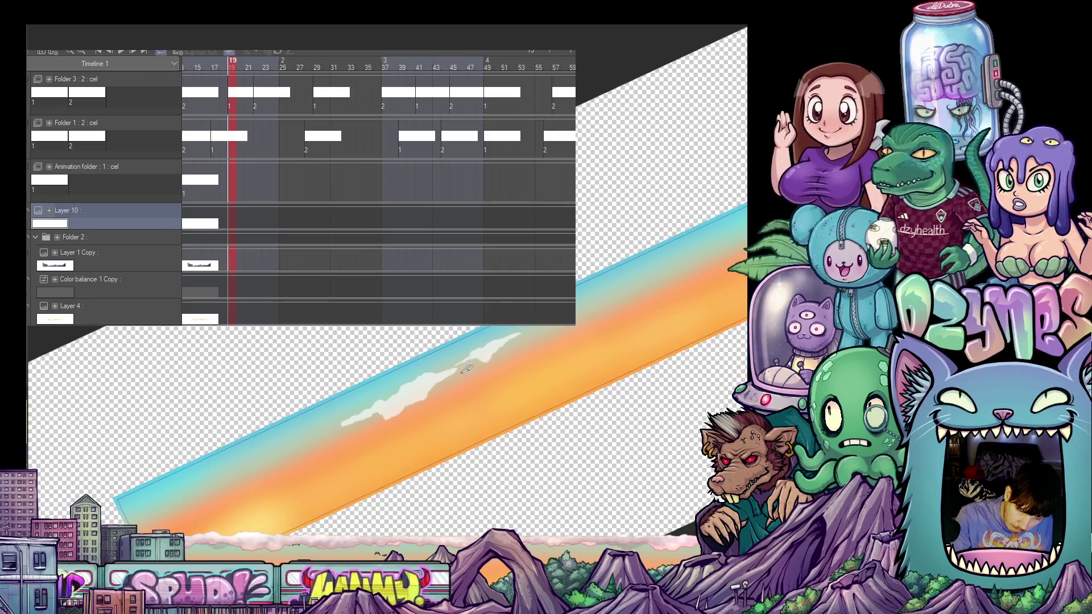
{"action": "left_click_drag", "start_coordinate": [480, 382], "coordinate": [479, 347]}
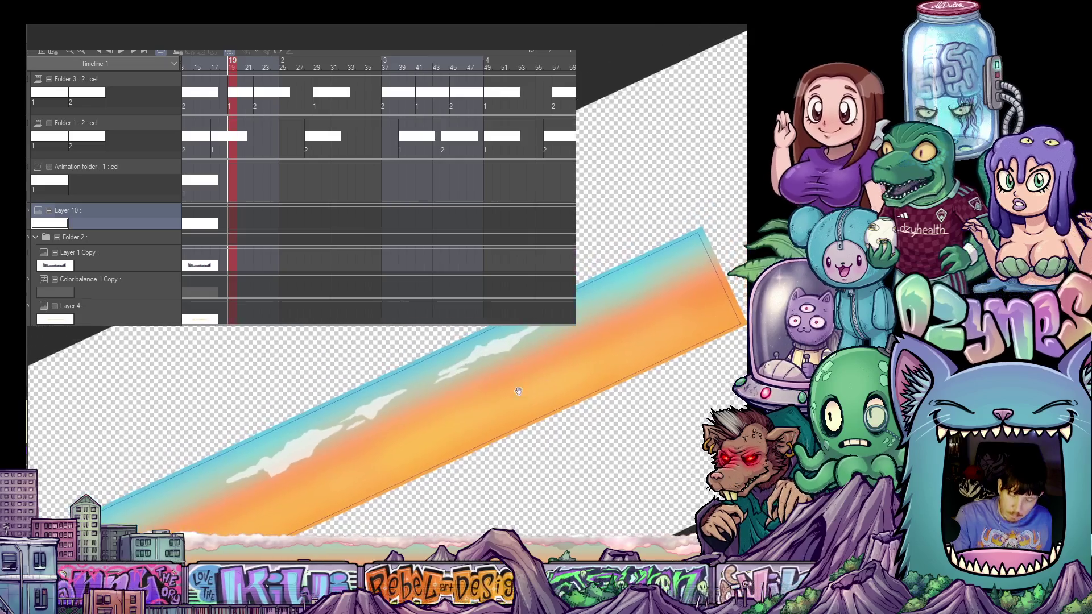
Add a white cloud at the strip's far end, then reset the canvas rotation.
{"action": "left_click_drag", "start_coordinate": [527, 353], "coordinate": [612, 348]}
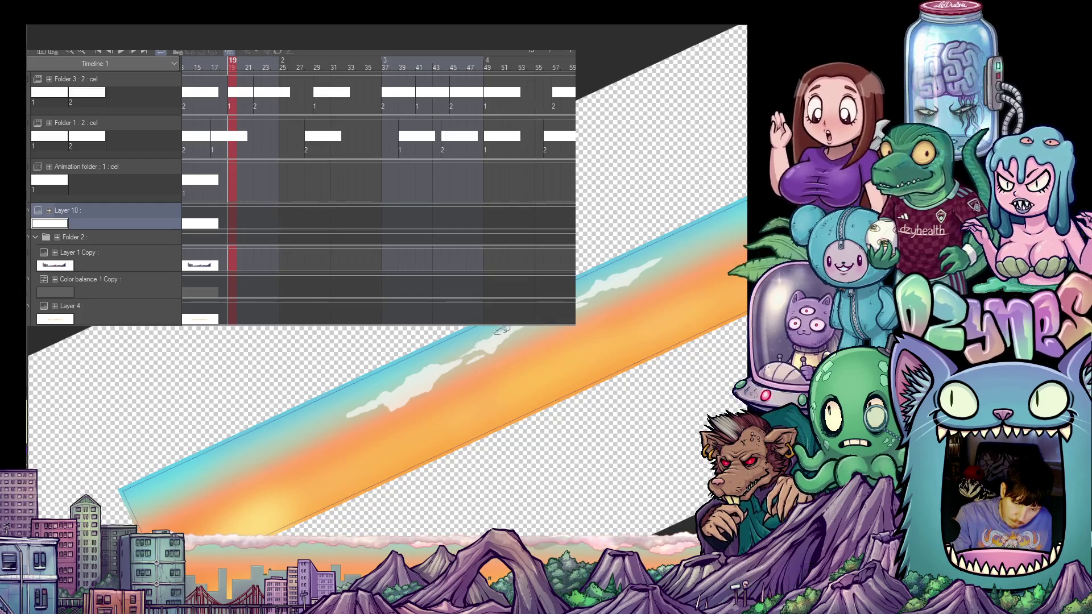
{"action": "mouse_move", "coordinate": [597, 342]}
{"action": "left_mouse_down"}
{"action": "mouse_move", "coordinate": [538, 367]}
{"action": "mouse_move", "coordinate": [500, 327]}
{"action": "left_mouse_up"}
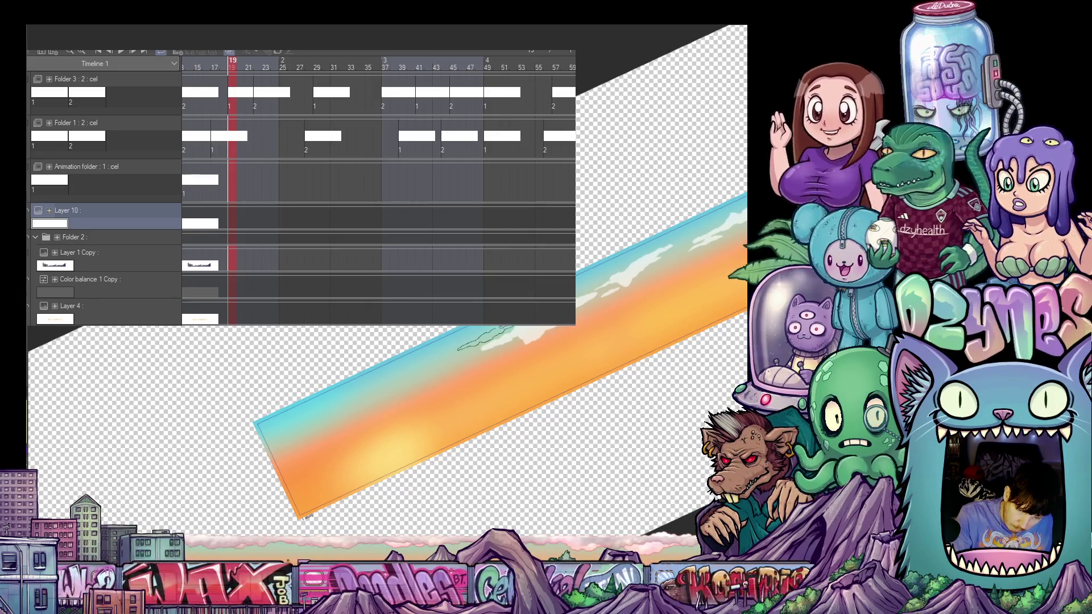
{"action": "mouse_move", "coordinate": [500, 341]}
{"action": "left_mouse_down"}
{"action": "mouse_move", "coordinate": [539, 364]}
{"action": "mouse_move", "coordinate": [657, 343]}
{"action": "left_mouse_up"}
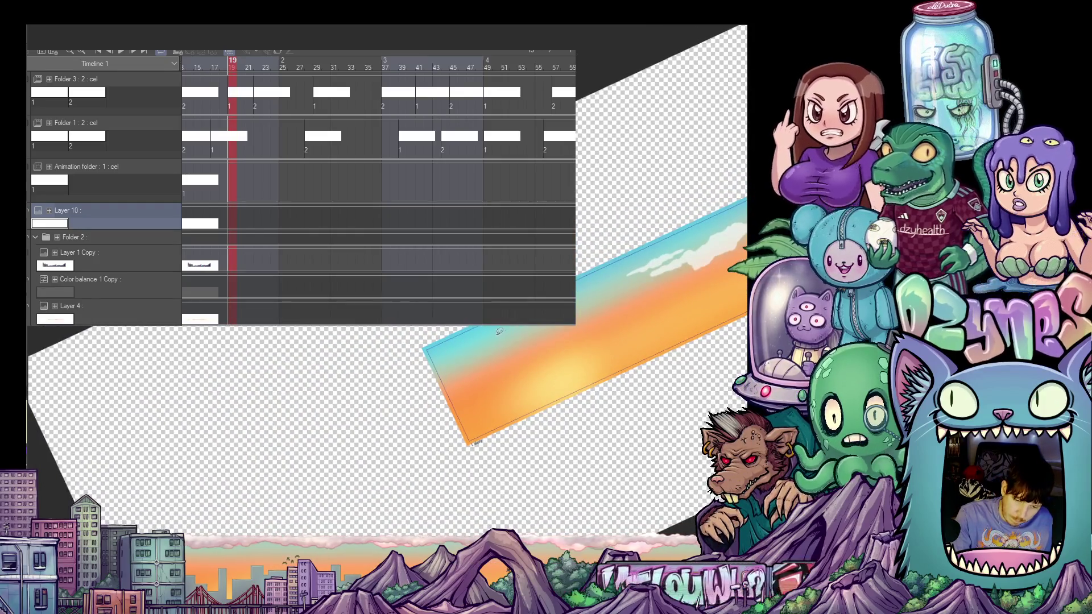
{"action": "mouse_move", "coordinate": [499, 331]}
{"action": "left_mouse_down"}
{"action": "mouse_move", "coordinate": [456, 355]}
{"action": "mouse_move", "coordinate": [490, 343]}
{"action": "left_mouse_up"}
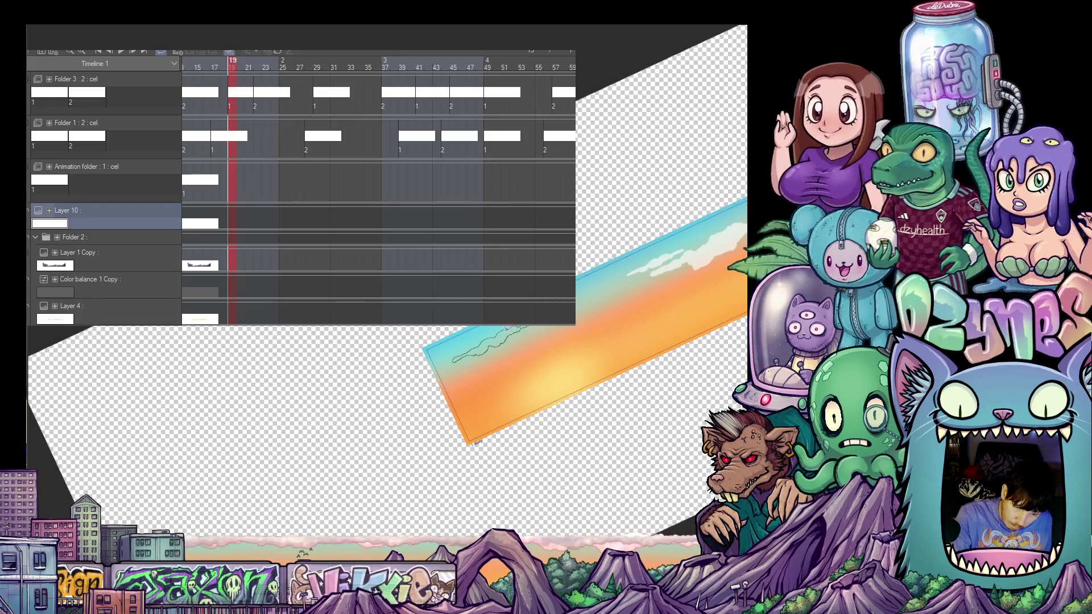
{"action": "left_click_drag", "start_coordinate": [456, 355], "coordinate": [490, 334]}
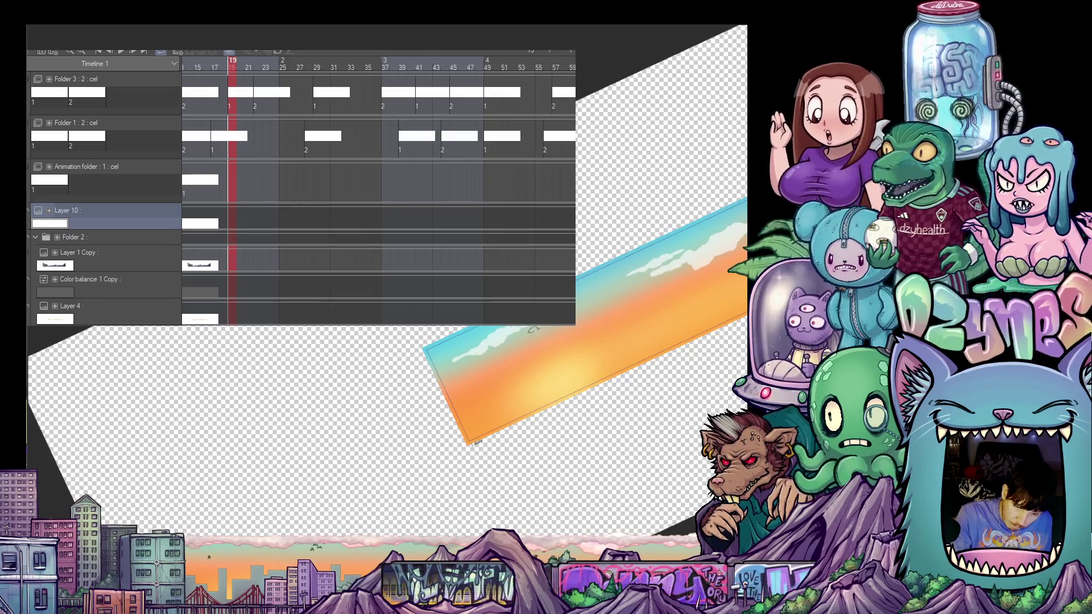
{"action": "scroll", "coordinate": [478, 439], "scroll_direction": "up", "scroll_amount": 2}
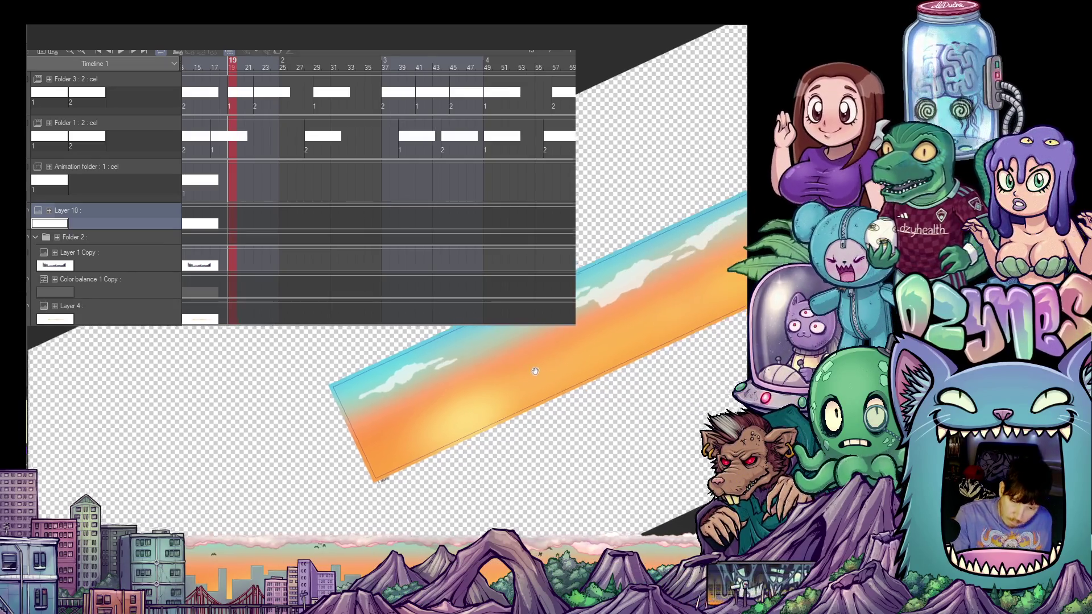
{"action": "scroll", "coordinate": [503, 418], "scroll_direction": "up", "scroll_amount": 2}
{"action": "scroll", "coordinate": [529, 392], "scroll_direction": "up", "scroll_amount": 2}
{"action": "scroll", "coordinate": [555, 368], "scroll_direction": "up", "scroll_amount": 2}
{"action": "scroll", "coordinate": [555, 365], "scroll_direction": "up", "scroll_amount": 2}
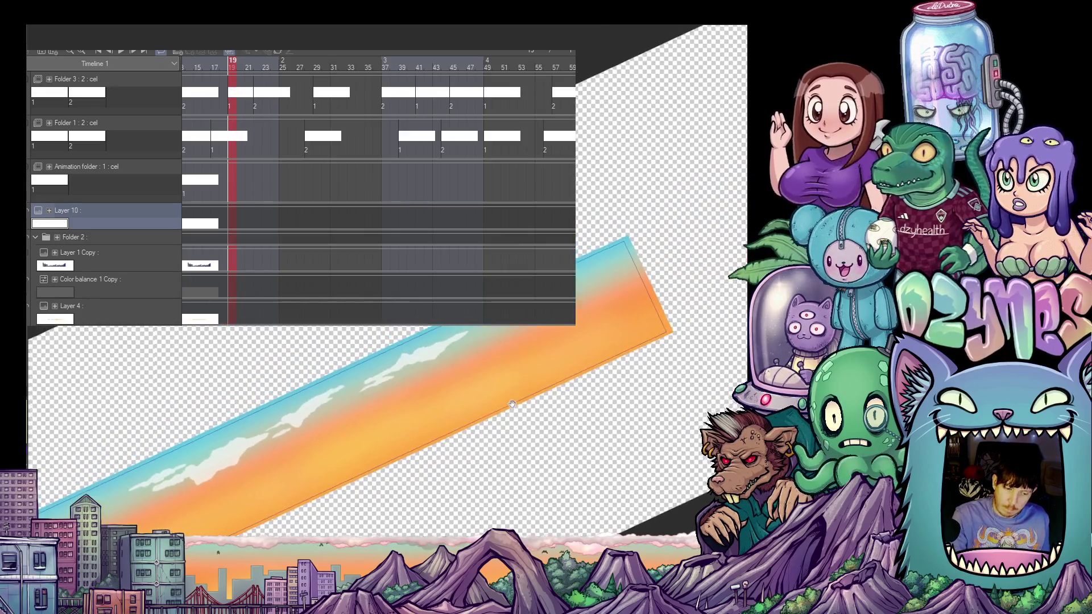
{"action": "scroll", "coordinate": [539, 351], "scroll_direction": "up", "scroll_amount": 1}
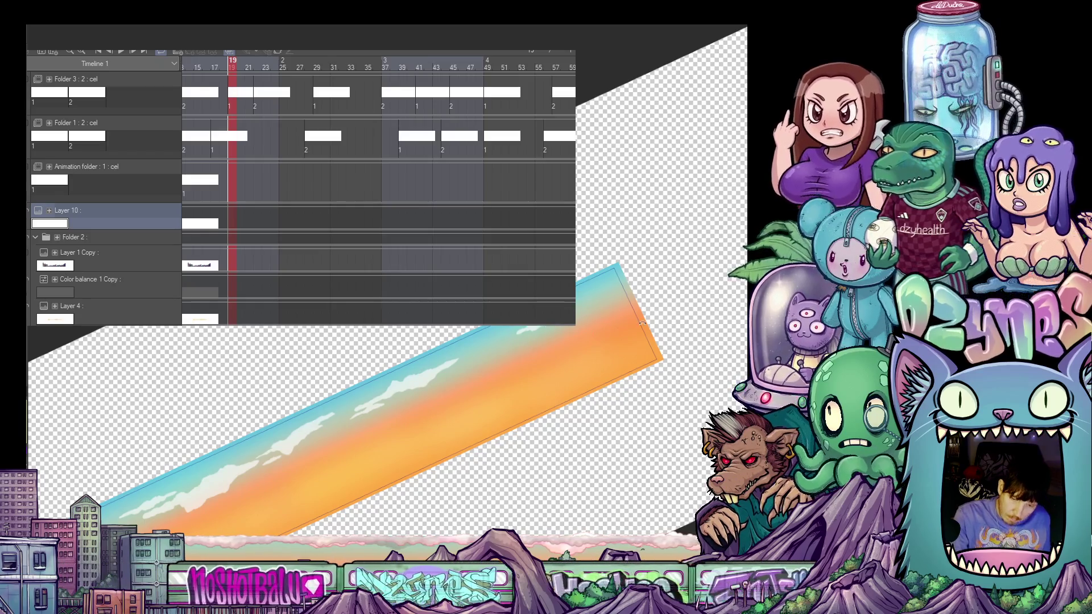
{"action": "key", "text": "ctrl+0"}
{"action": "scroll", "coordinate": [609, 415], "scroll_direction": "down", "scroll_amount": 2}
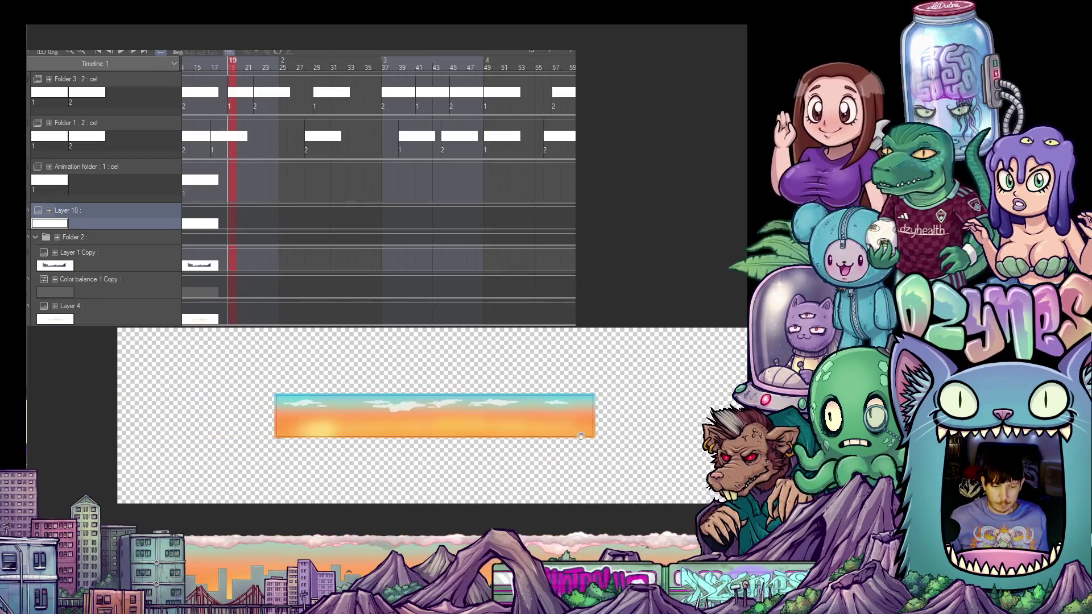
{"action": "scroll", "coordinate": [638, 373], "scroll_direction": "up", "scroll_amount": 1}
{"action": "scroll", "coordinate": [638, 373], "scroll_direction": "up", "scroll_amount": 2}
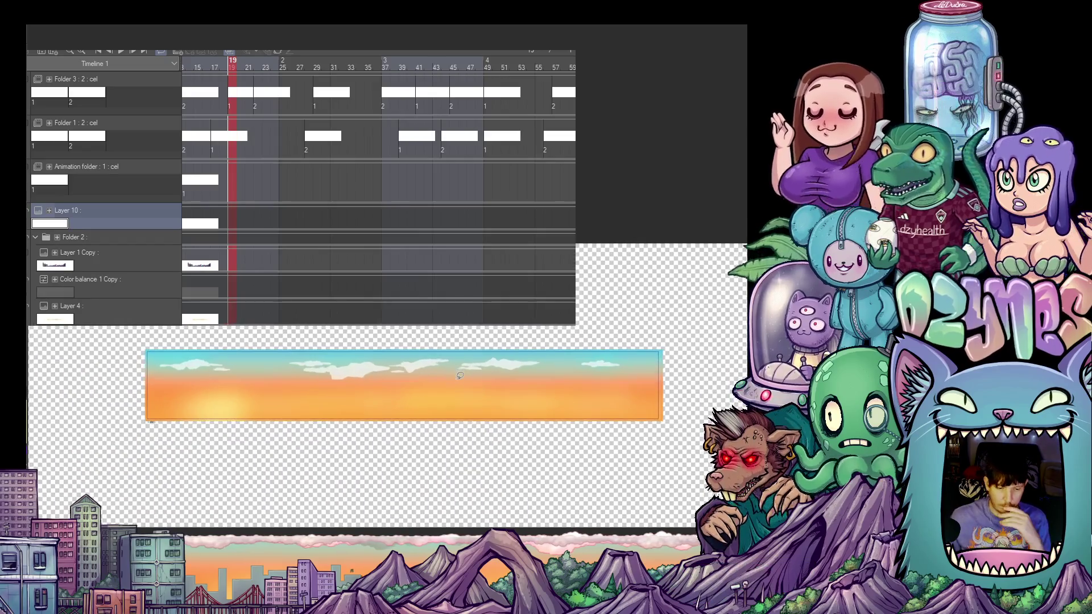
{"action": "scroll", "coordinate": [487, 392], "scroll_direction": "up", "scroll_amount": 1}
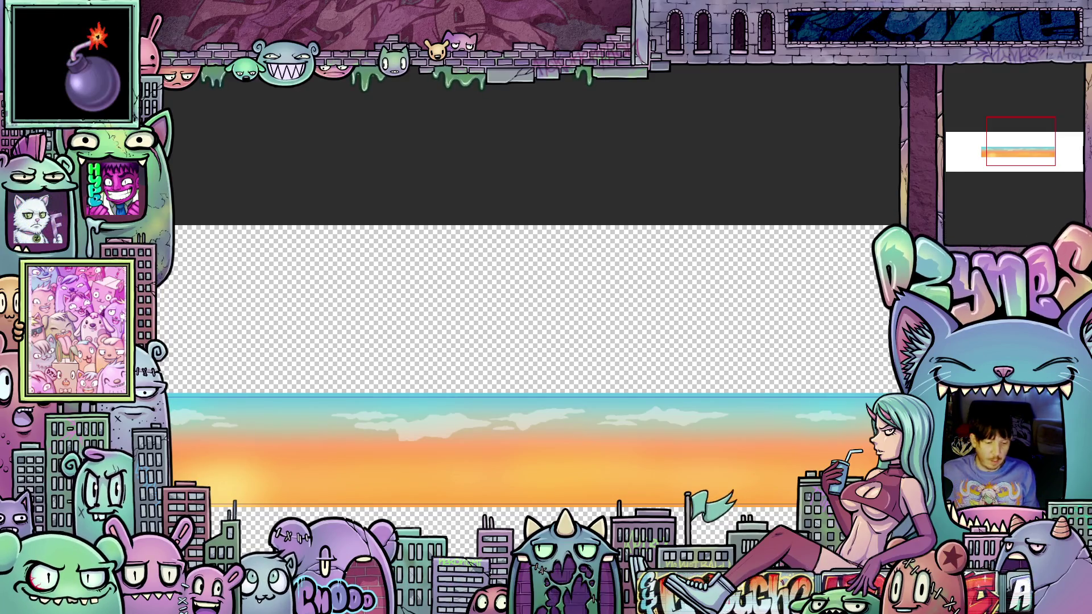
Delete the orange sunset sky bar, leaving only faint white marks on transparent canvas.
{"action": "mouse_move", "coordinate": [448, 186]}
{"action": "left_mouse_down"}
{"action": "mouse_move", "coordinate": [490, 157]}
{"action": "mouse_move", "coordinate": [503, 126]}
{"action": "left_mouse_up"}
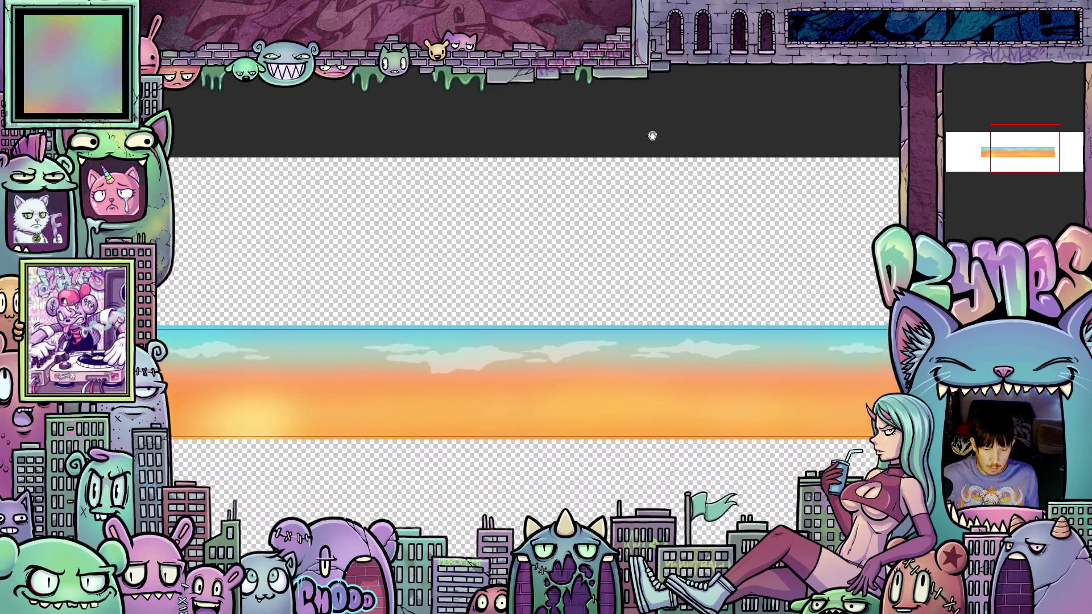
{"action": "left_click_drag", "start_coordinate": [653, 133], "coordinate": [834, 154]}
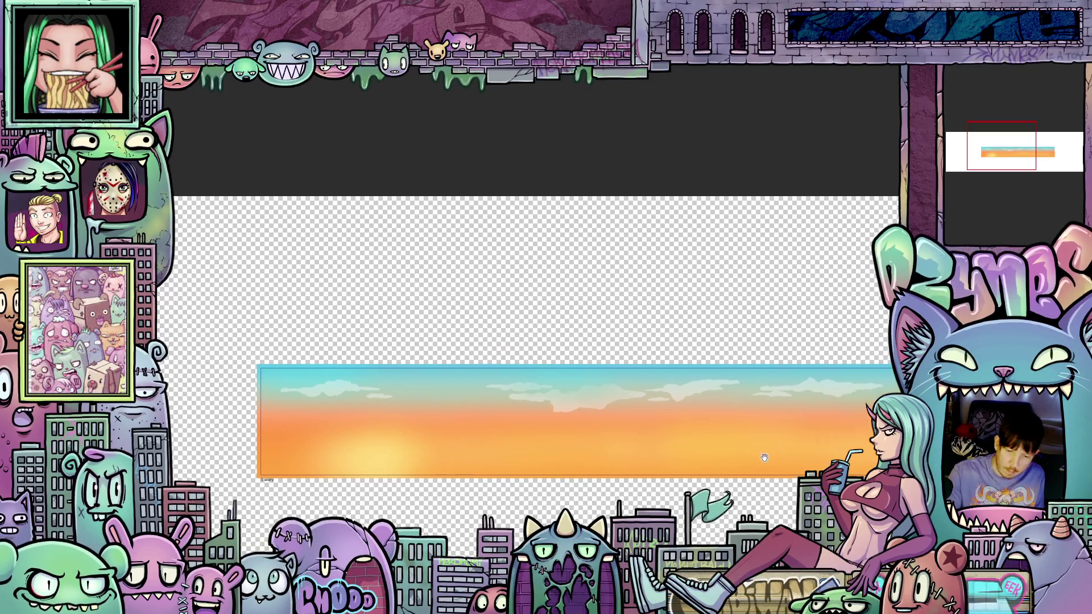
{"action": "left_click_drag", "start_coordinate": [659, 364], "coordinate": [537, 402]}
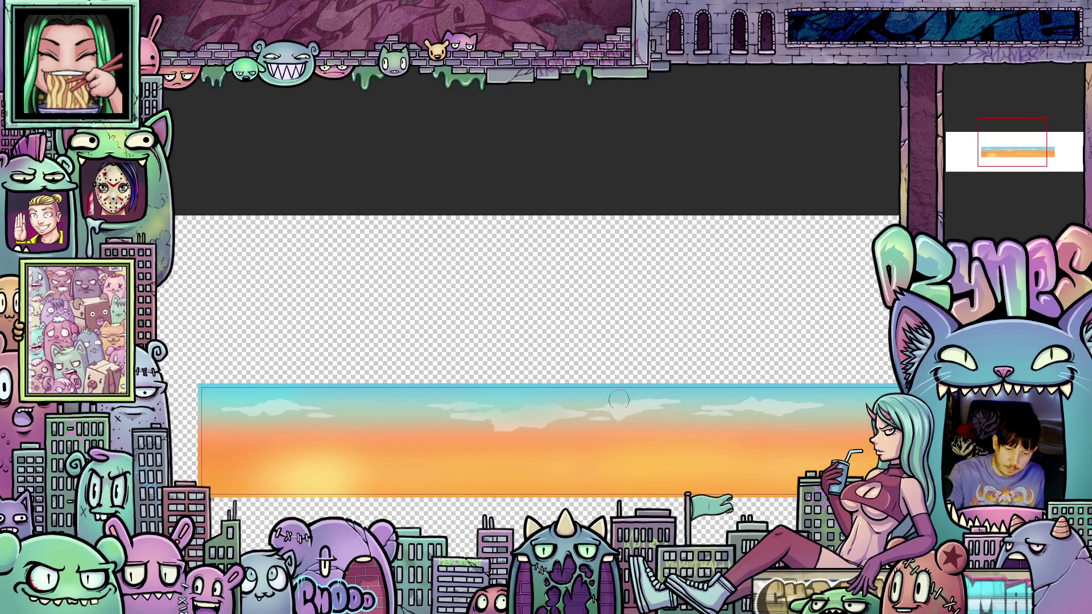
{"action": "left_click_drag", "start_coordinate": [748, 403], "coordinate": [616, 420]}
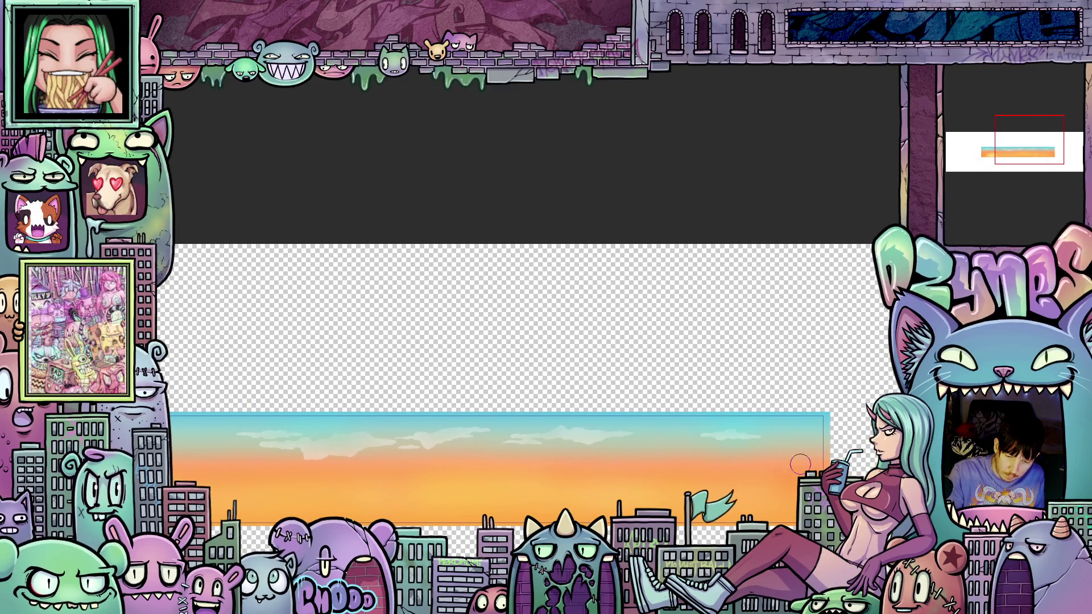
{"action": "left_click_drag", "start_coordinate": [759, 428], "coordinate": [546, 445]}
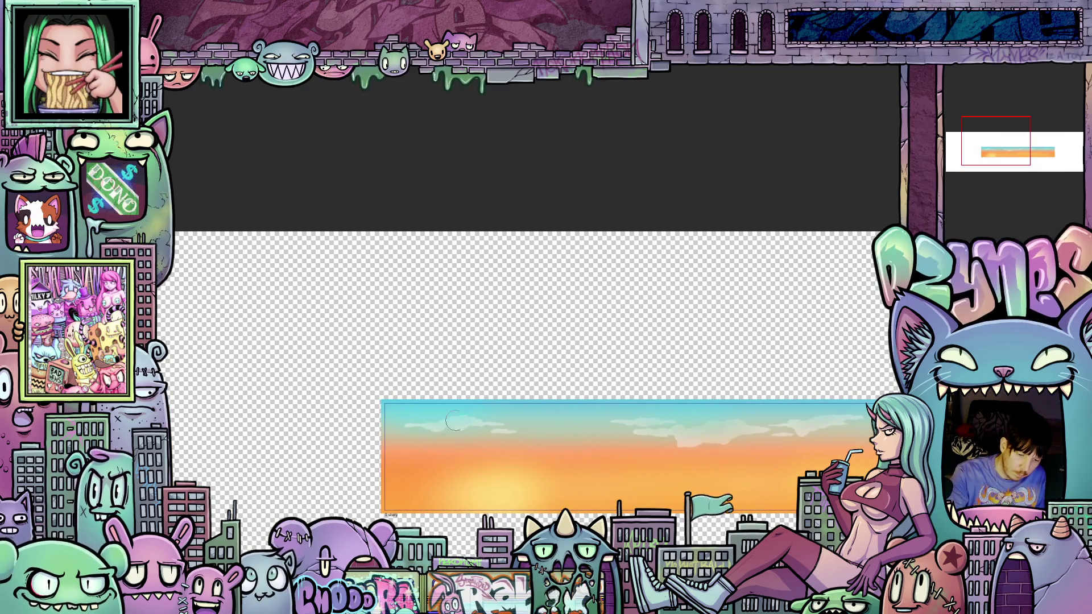
{"action": "scroll", "coordinate": [580, 435], "scroll_direction": "down", "scroll_amount": 2}
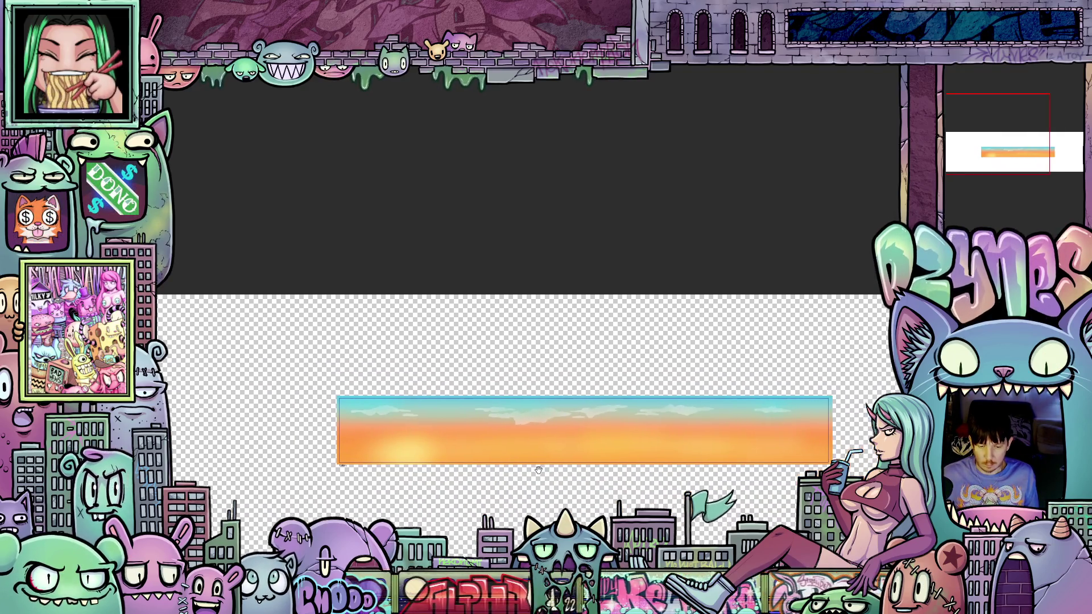
{"action": "left_click_drag", "start_coordinate": [669, 492], "coordinate": [603, 472]}
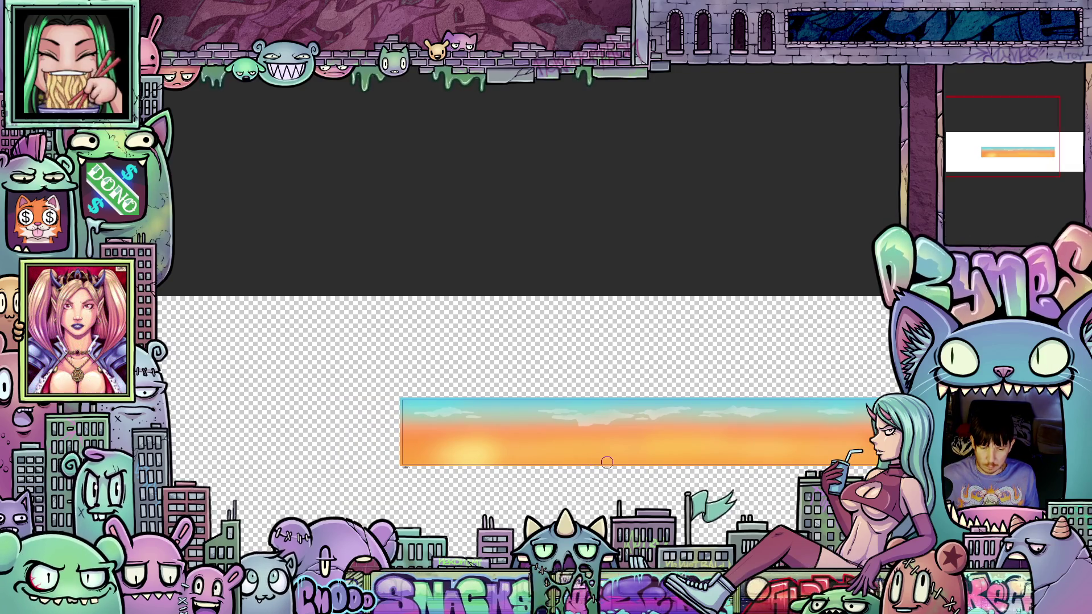
{"action": "scroll", "coordinate": [452, 367], "scroll_direction": "up", "scroll_amount": 1}
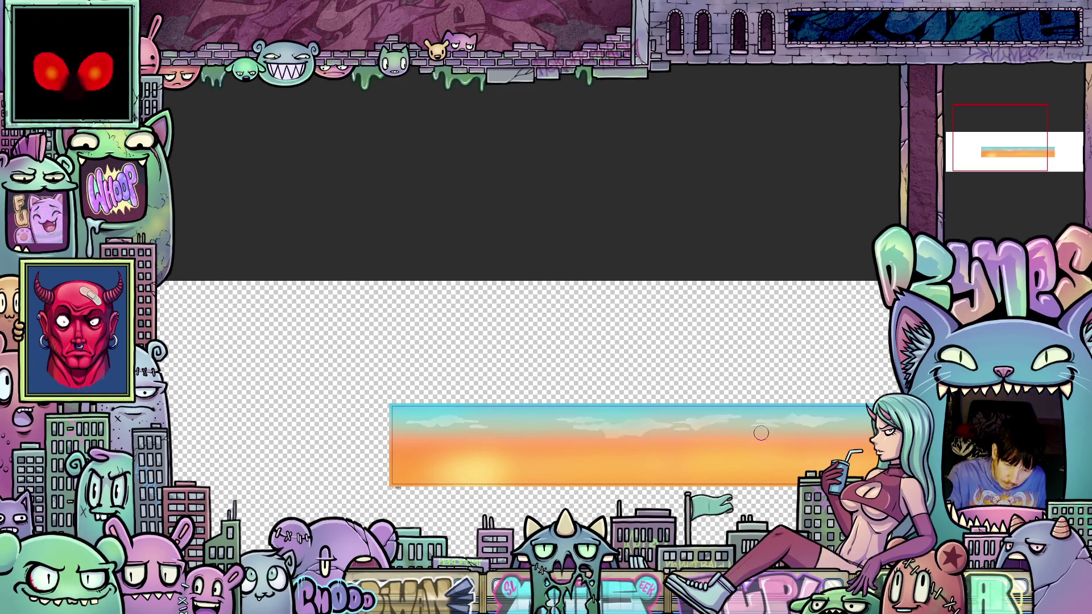
{"action": "scroll", "coordinate": [754, 432], "scroll_direction": "right", "scroll_amount": 2}
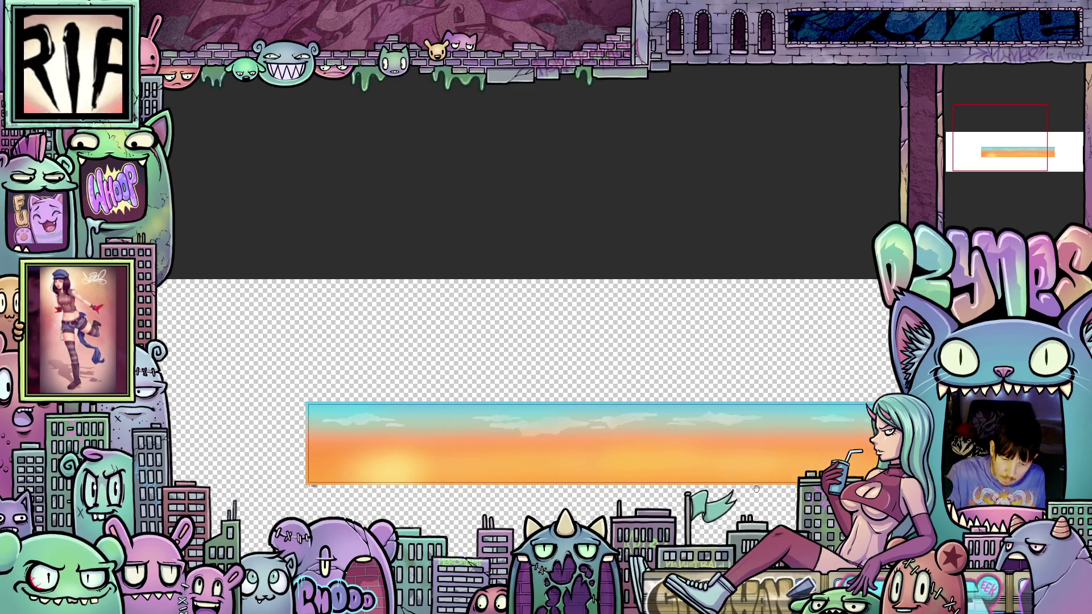
{"action": "scroll", "coordinate": [750, 451], "scroll_direction": "right", "scroll_amount": 2}
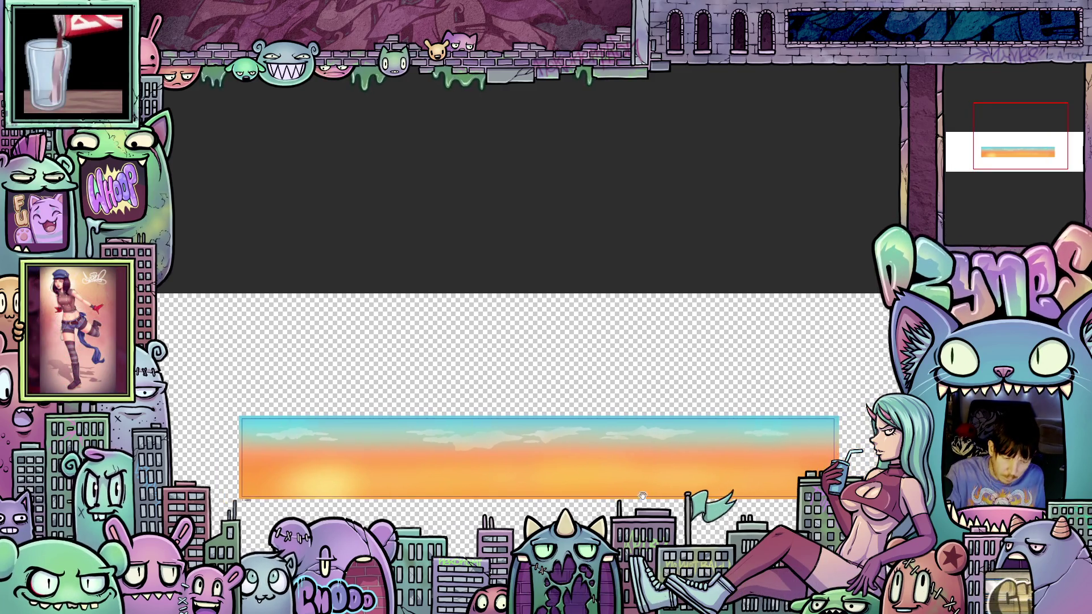
{"action": "scroll", "coordinate": [557, 432], "scroll_direction": "left", "scroll_amount": 3}
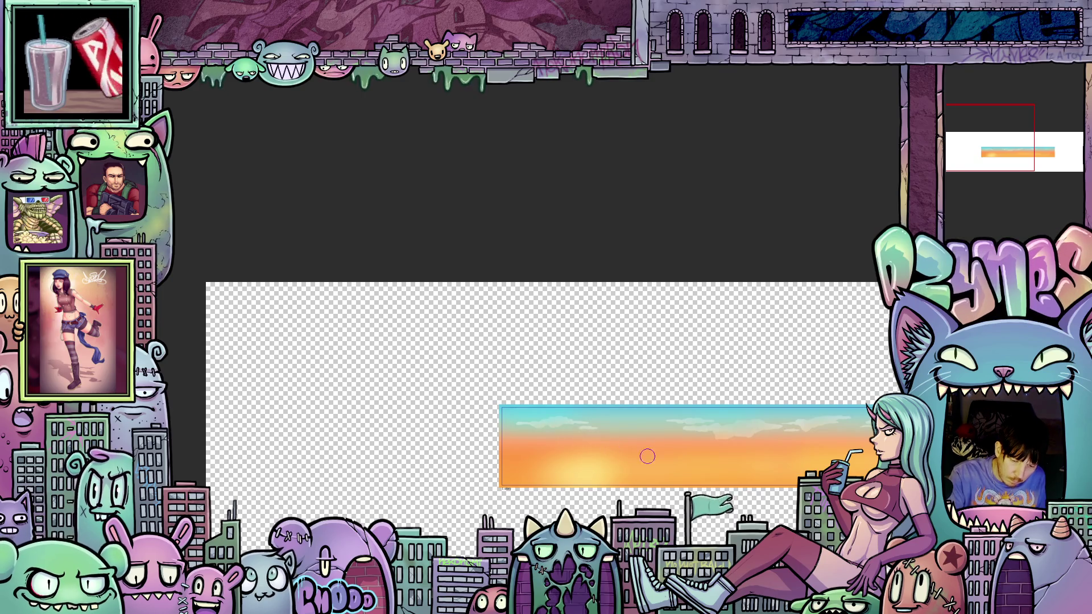
{"action": "scroll", "coordinate": [626, 366], "scroll_direction": "down", "scroll_amount": 2}
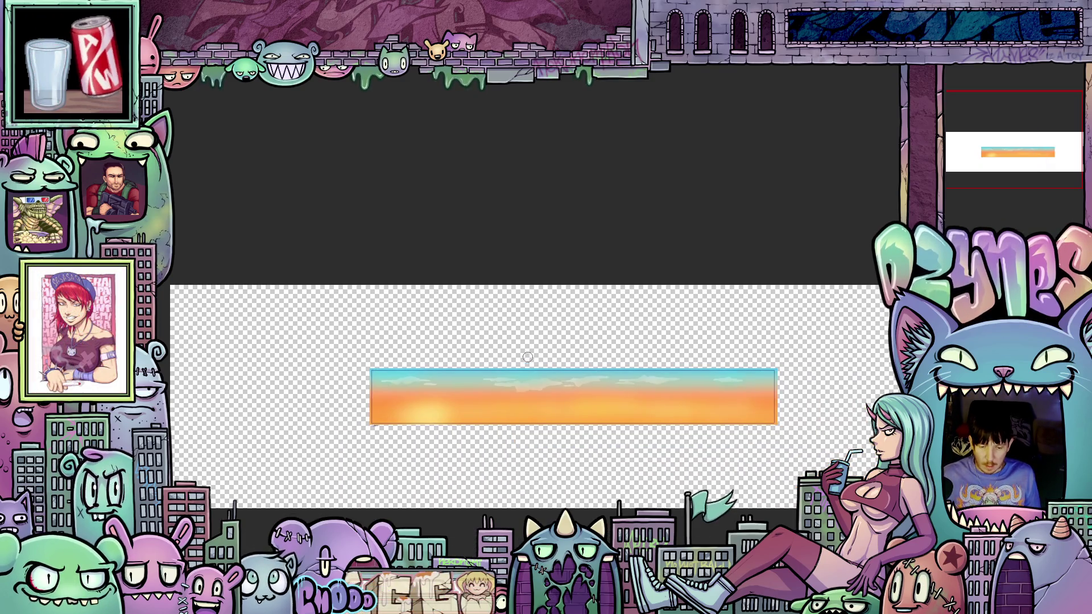
{"action": "scroll", "coordinate": [527, 358], "scroll_direction": "left", "scroll_amount": 1}
{"action": "scroll", "coordinate": [556, 315], "scroll_direction": "left", "scroll_amount": 1}
{"action": "scroll", "coordinate": [602, 296], "scroll_direction": "up", "scroll_amount": 1}
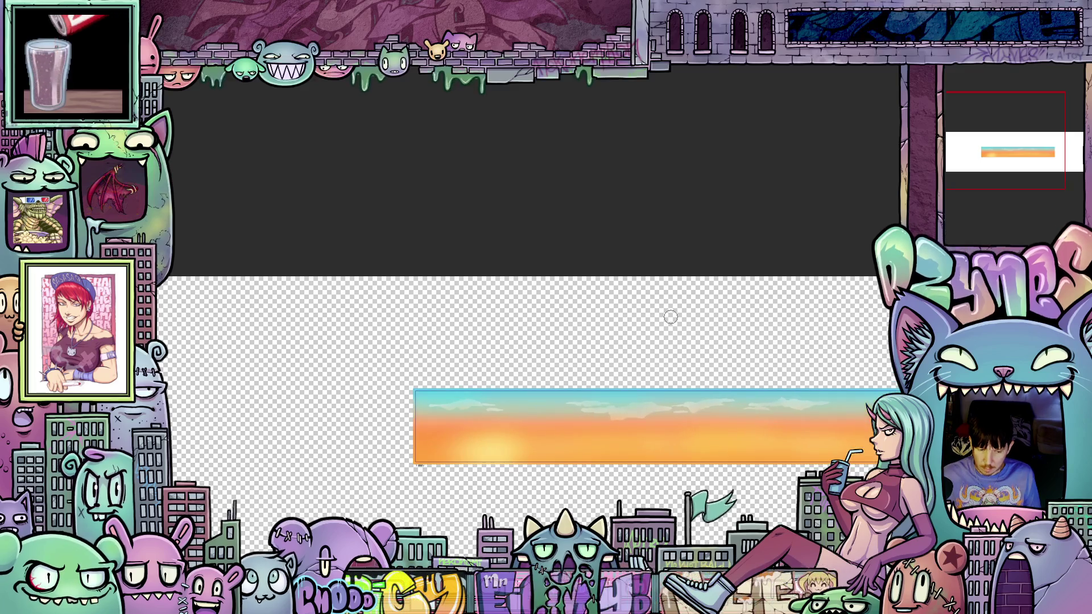
{"action": "scroll", "coordinate": [671, 317], "scroll_direction": "up", "scroll_amount": 1}
{"action": "scroll", "coordinate": [634, 280], "scroll_direction": "right", "scroll_amount": 2}
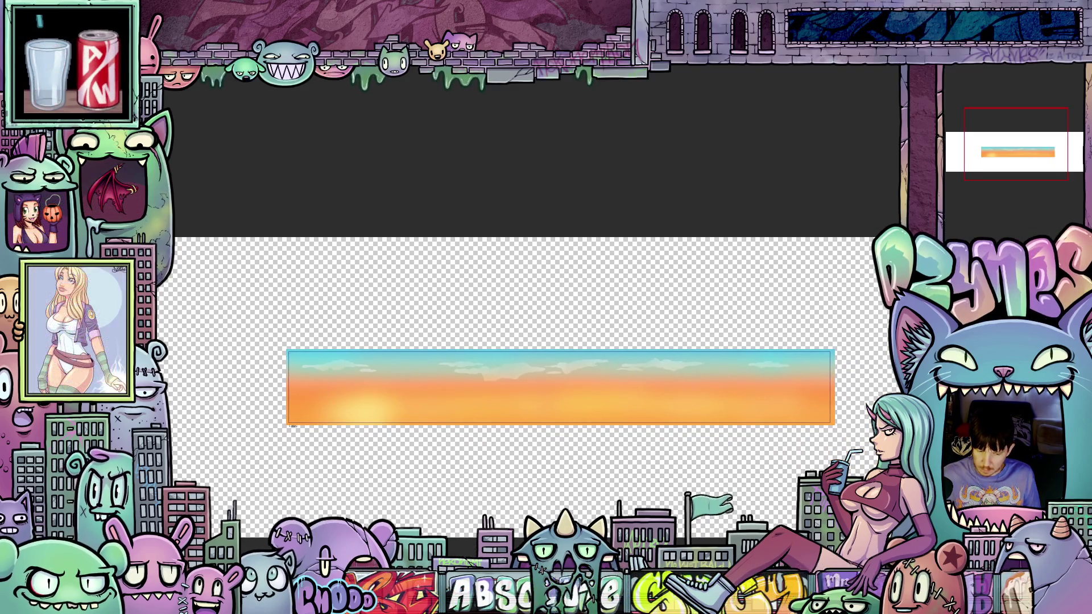
{"action": "scroll", "coordinate": [870, 499], "scroll_direction": "down", "scroll_amount": 1}
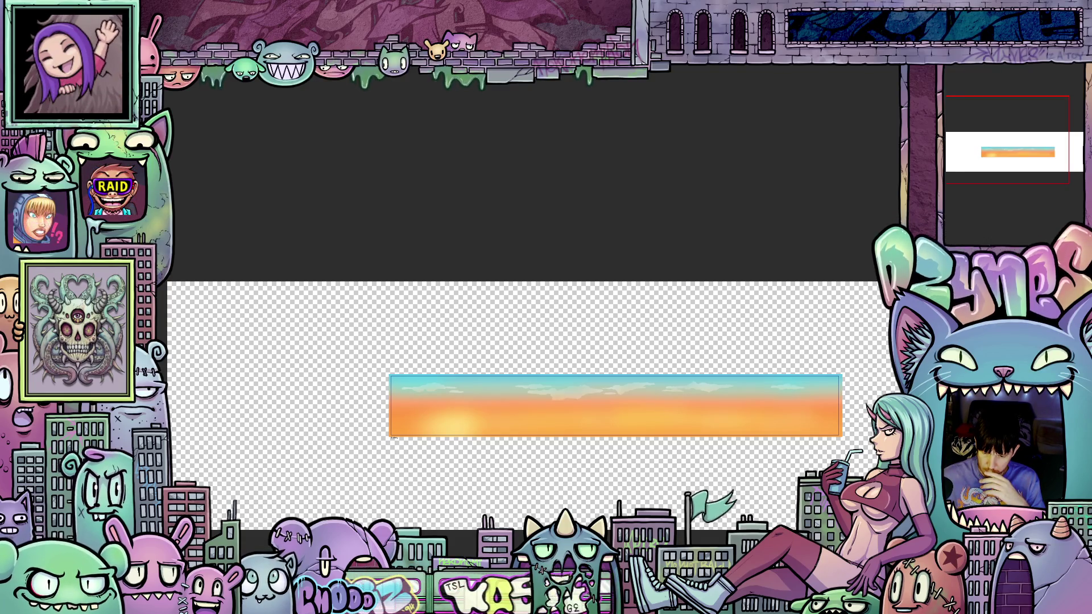
{"action": "key", "text": "Delete"}
{"action": "scroll", "coordinate": [590, 402], "scroll_direction": "up", "scroll_amount": 2}
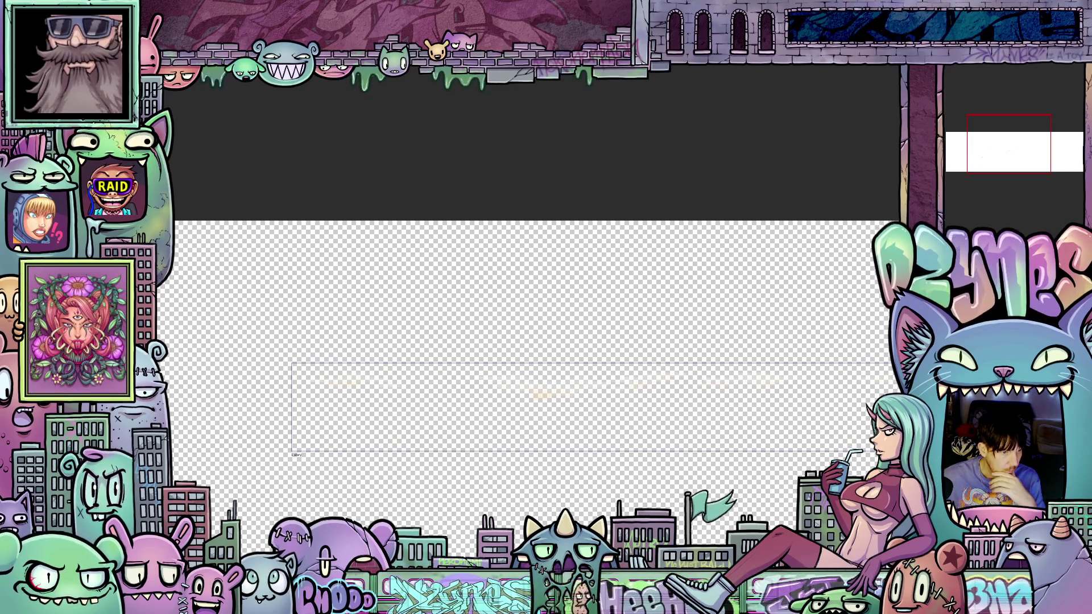
Bring up File > Export animation > Image sequence settings, cancelling once and reopening.
{"action": "left_click", "coordinate": [18, 11]}
{"action": "mouse_move", "coordinate": [177, 210]}
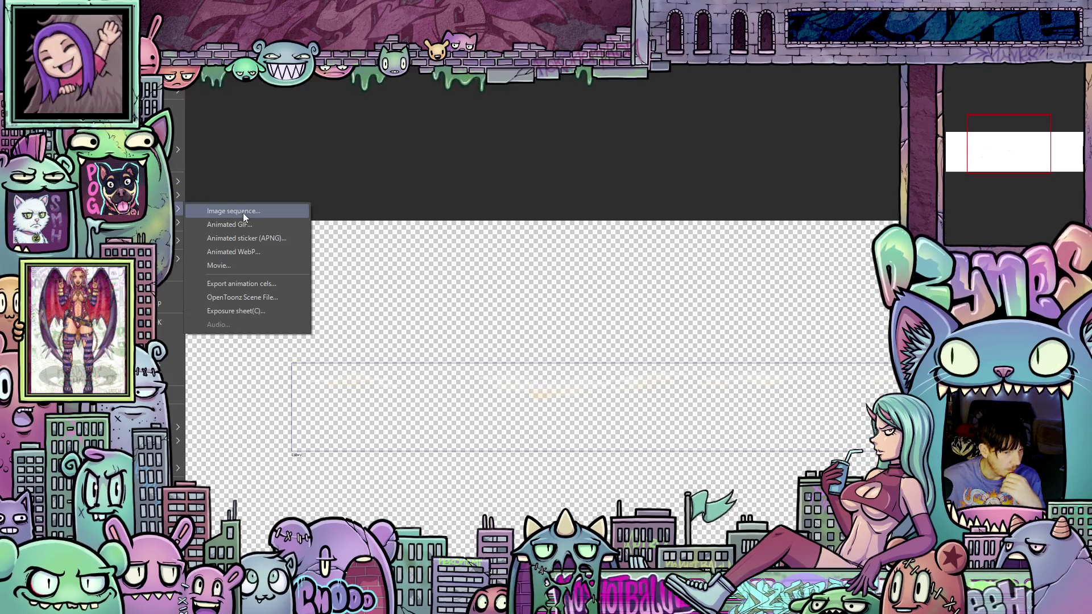
{"action": "left_click", "coordinate": [245, 214]}
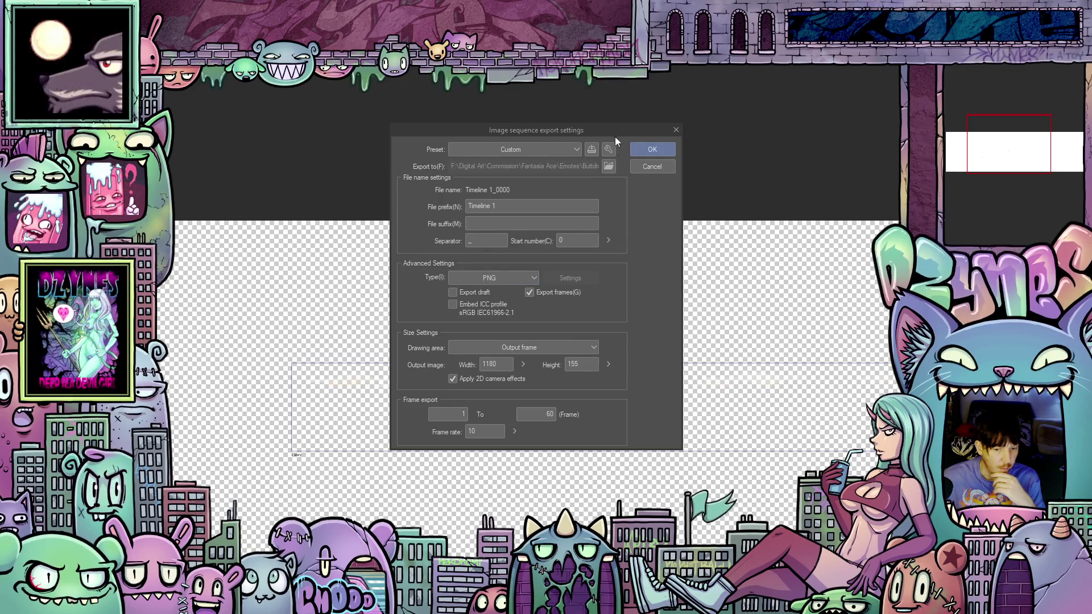
{"action": "left_click", "coordinate": [637, 167]}
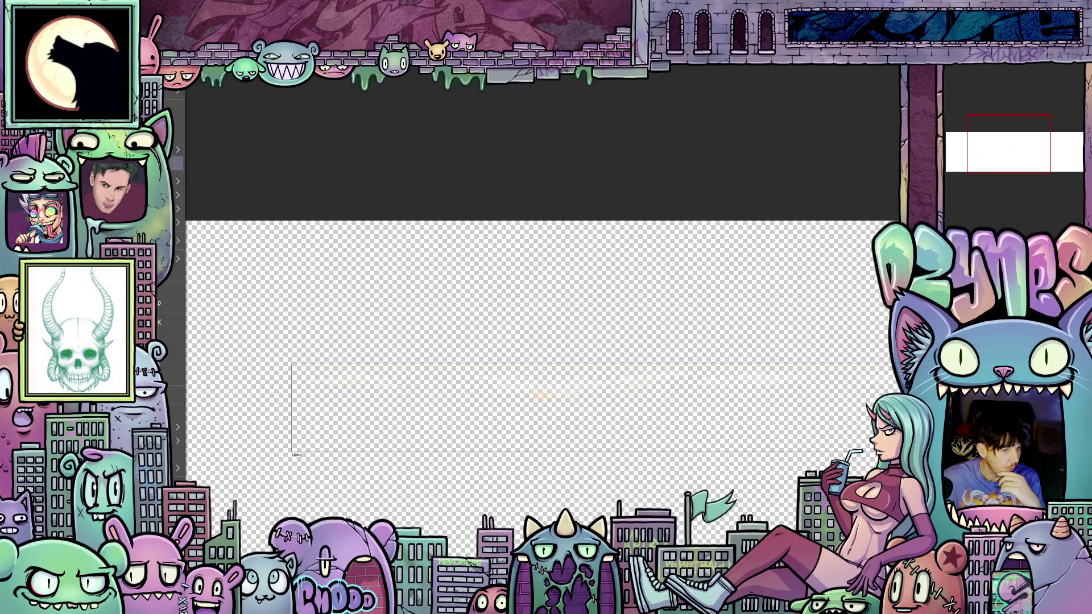
{"action": "left_click", "coordinate": [251, 221]}
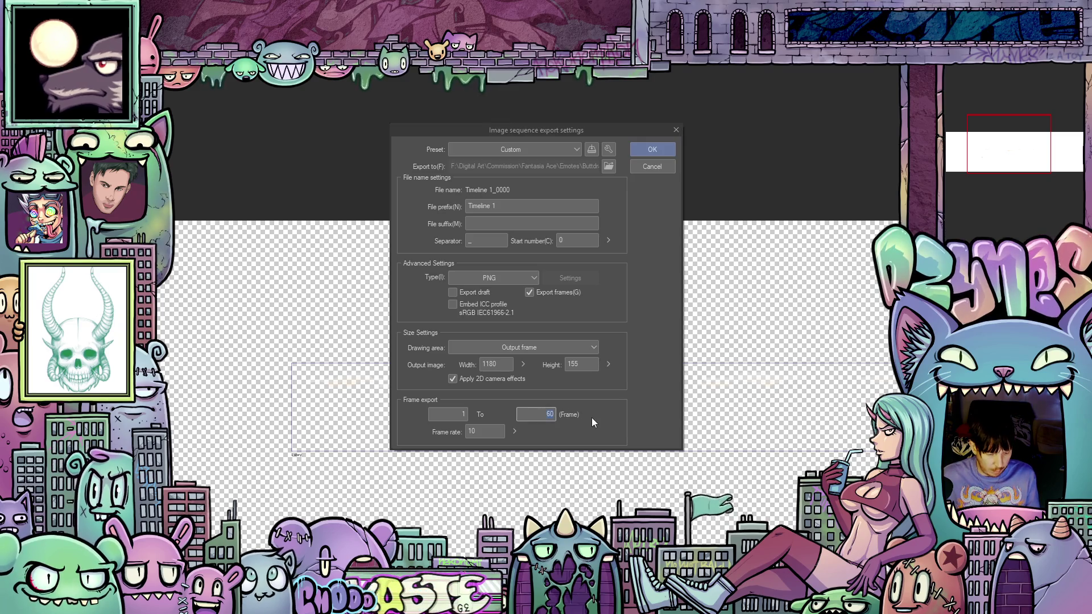
{"action": "type", "text": "1"}
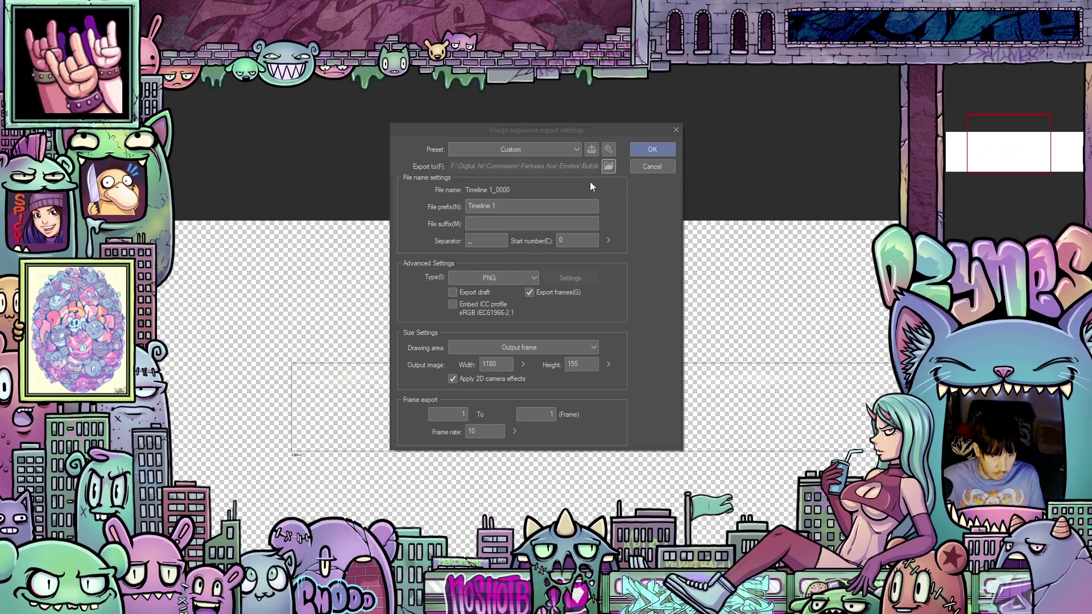
Set the export destination to the 2025 Overlay folder and confirm it.
{"action": "left_click", "coordinate": [608, 166]}
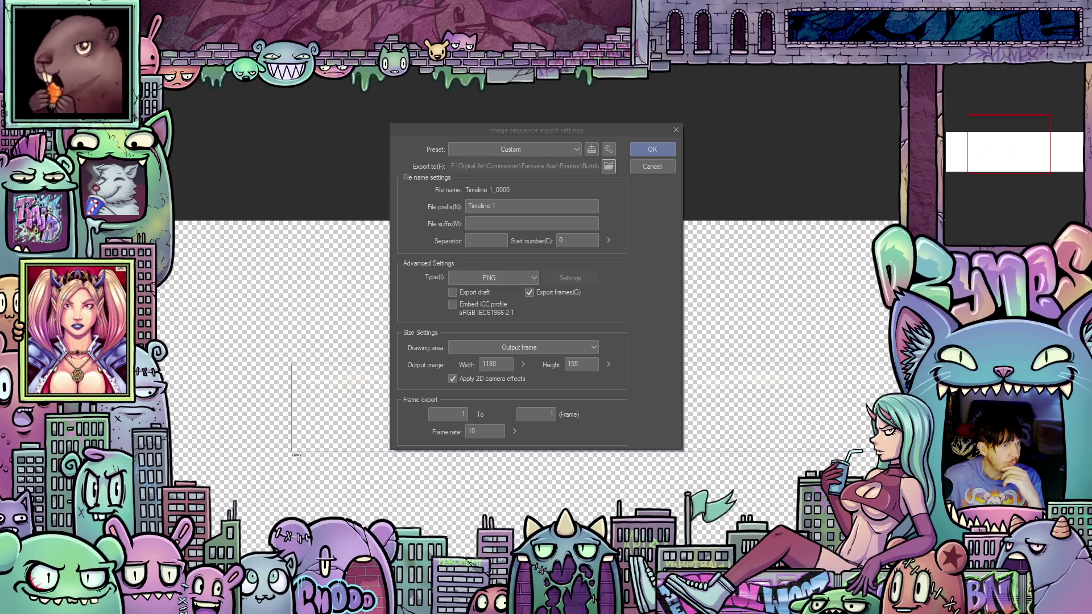
{"action": "key", "text": "Return"}
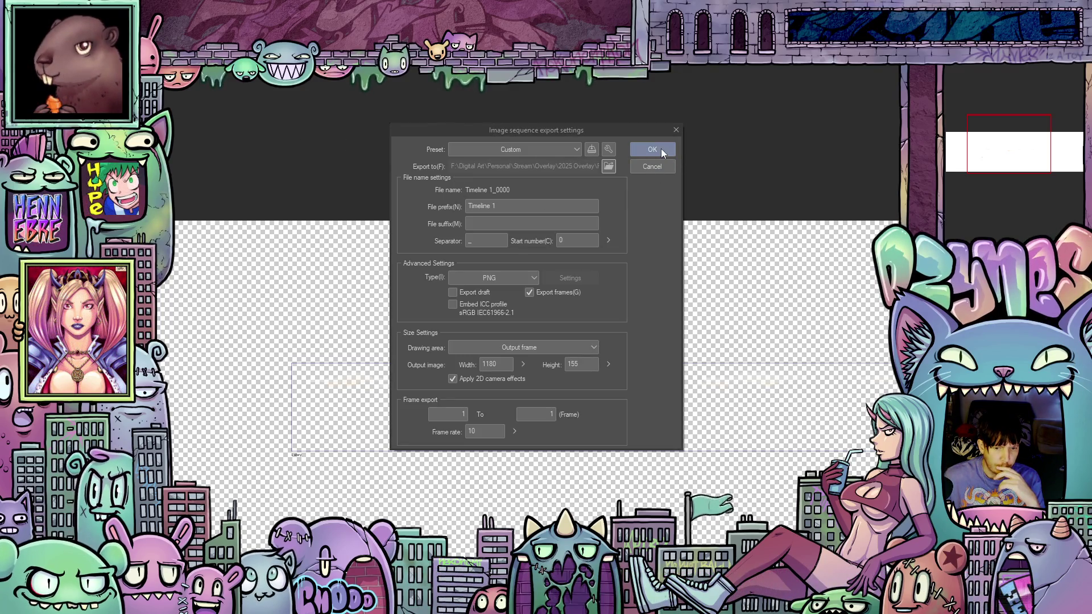
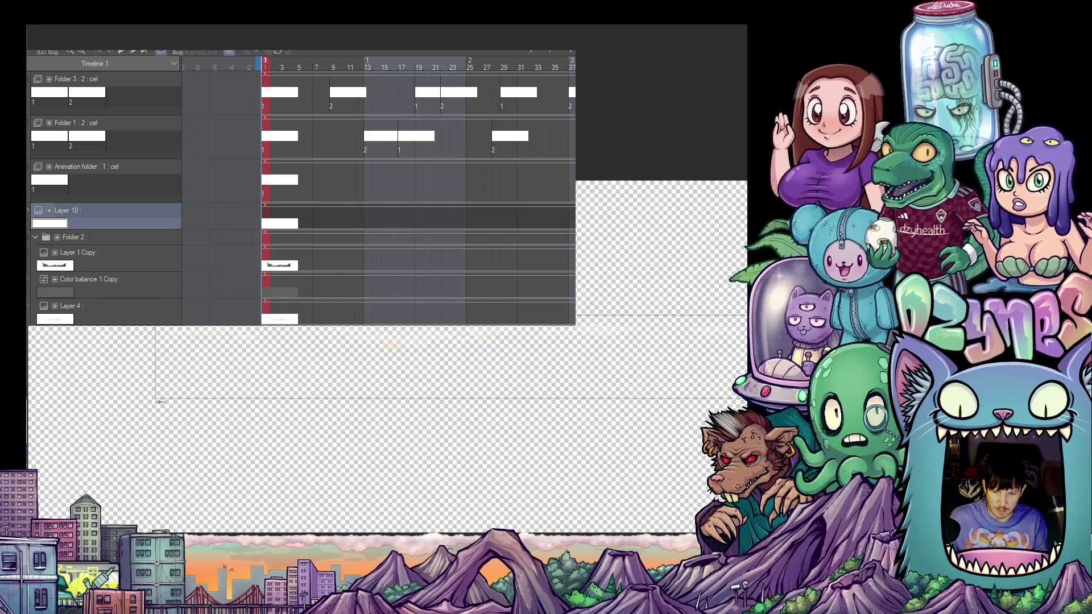
{"action": "scroll", "coordinate": [384, 427], "scroll_direction": "down", "scroll_amount": 1}
{"action": "scroll", "coordinate": [384, 384], "scroll_direction": "down", "scroll_amount": 1}
{"action": "scroll", "coordinate": [384, 384], "scroll_direction": "up", "scroll_amount": 2}
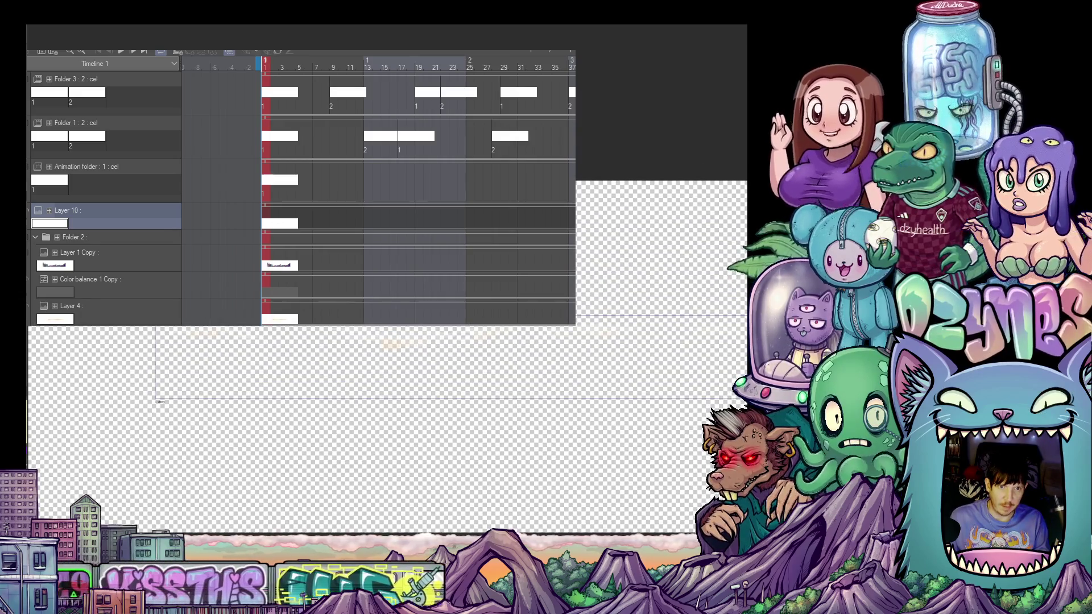
{"action": "scroll", "coordinate": [384, 384], "scroll_direction": "down", "scroll_amount": 1}
{"action": "scroll", "coordinate": [383, 384], "scroll_direction": "up", "scroll_amount": 1}
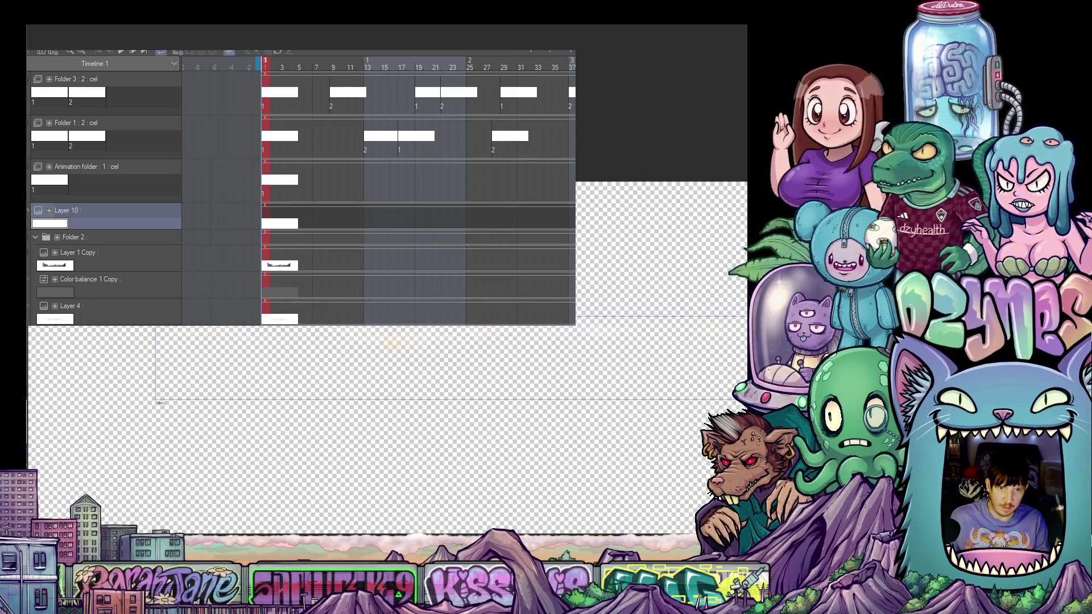
{"action": "scroll", "coordinate": [384, 384], "scroll_direction": "down", "scroll_amount": 1}
{"action": "scroll", "coordinate": [384, 384], "scroll_direction": "up", "scroll_amount": 1}
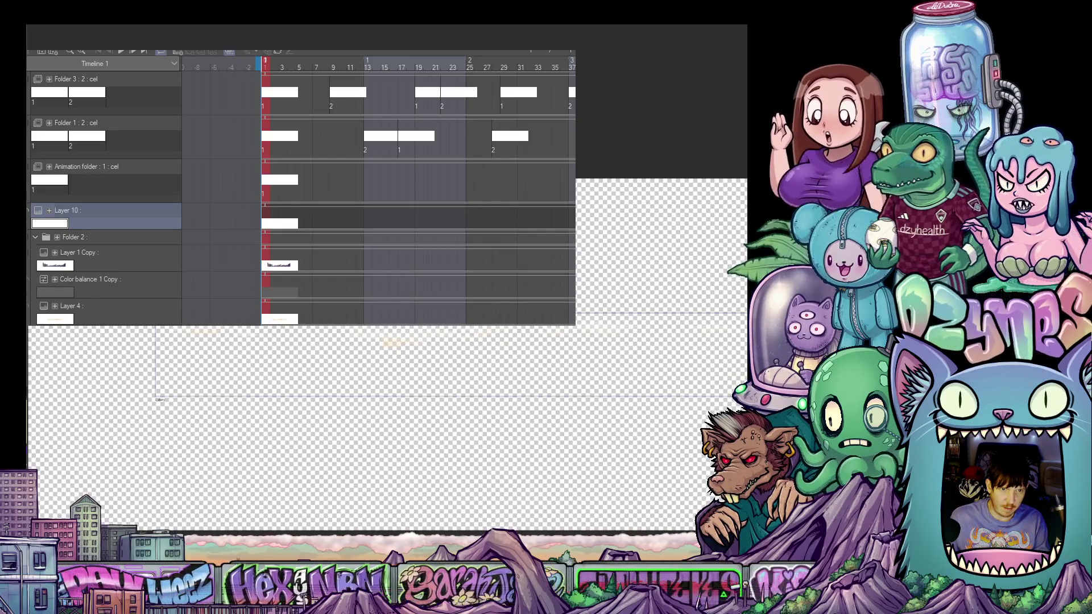
{"action": "scroll", "coordinate": [385, 383], "scroll_direction": "down", "scroll_amount": 1}
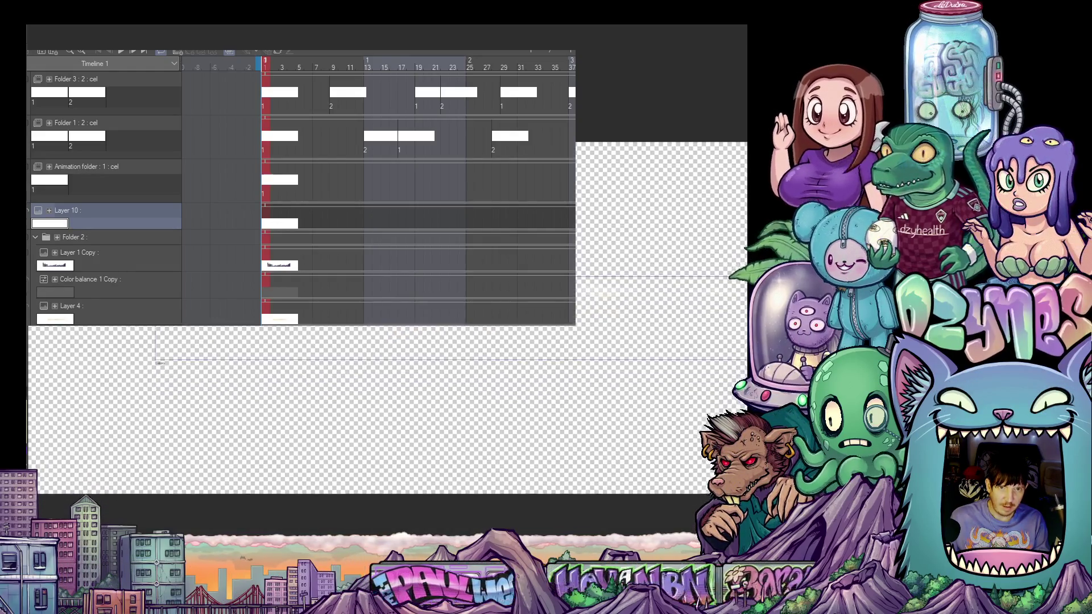
{"action": "scroll", "coordinate": [384, 342], "scroll_direction": "down", "scroll_amount": 1}
{"action": "scroll", "coordinate": [384, 341], "scroll_direction": "down", "scroll_amount": 1}
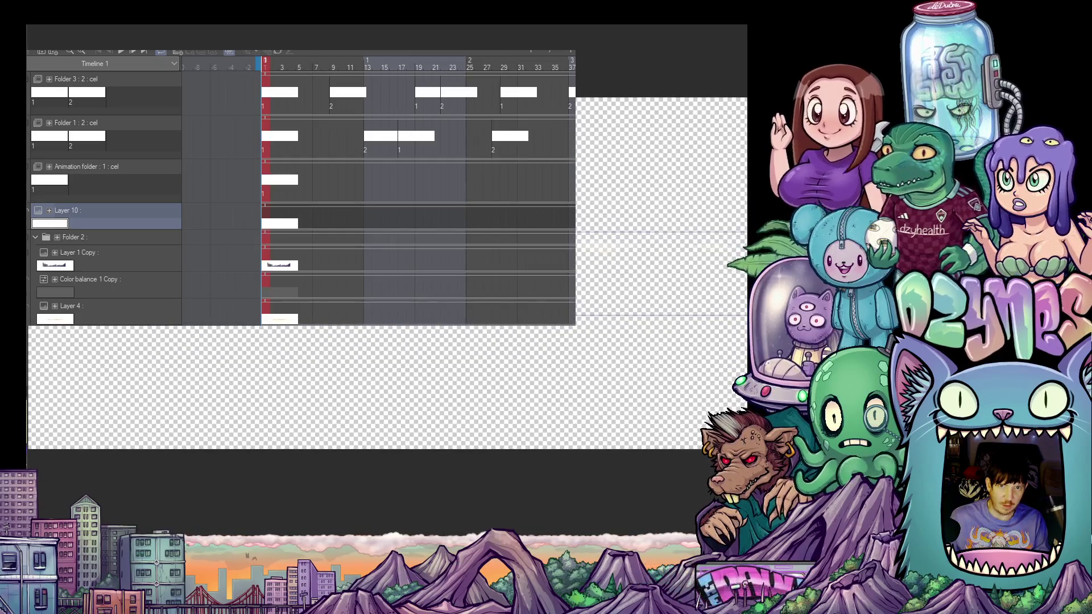
{"action": "scroll", "coordinate": [384, 384], "scroll_direction": "up", "scroll_amount": 1}
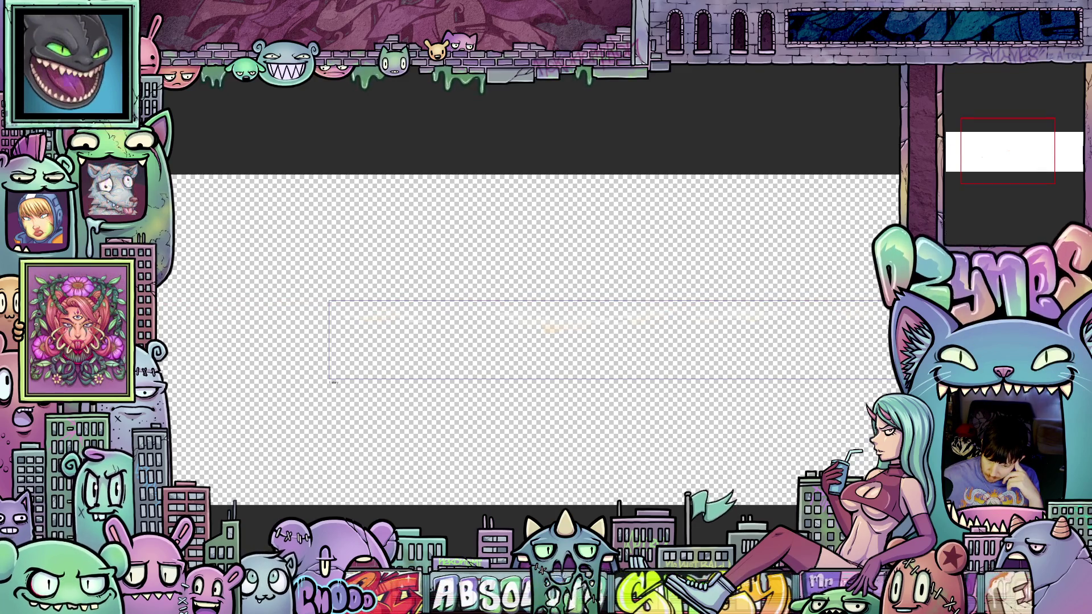
{"action": "key", "text": "0"}
{"action": "scroll", "coordinate": [661, 291], "scroll_direction": "up", "scroll_amount": 1}
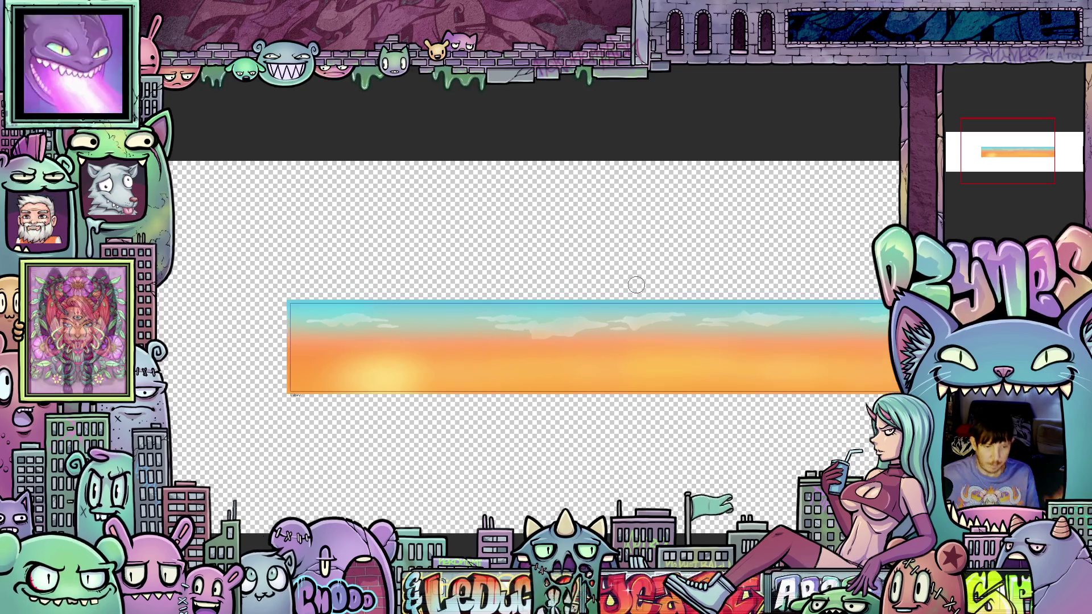
{"action": "scroll", "coordinate": [662, 290], "scroll_direction": "up", "scroll_amount": 1}
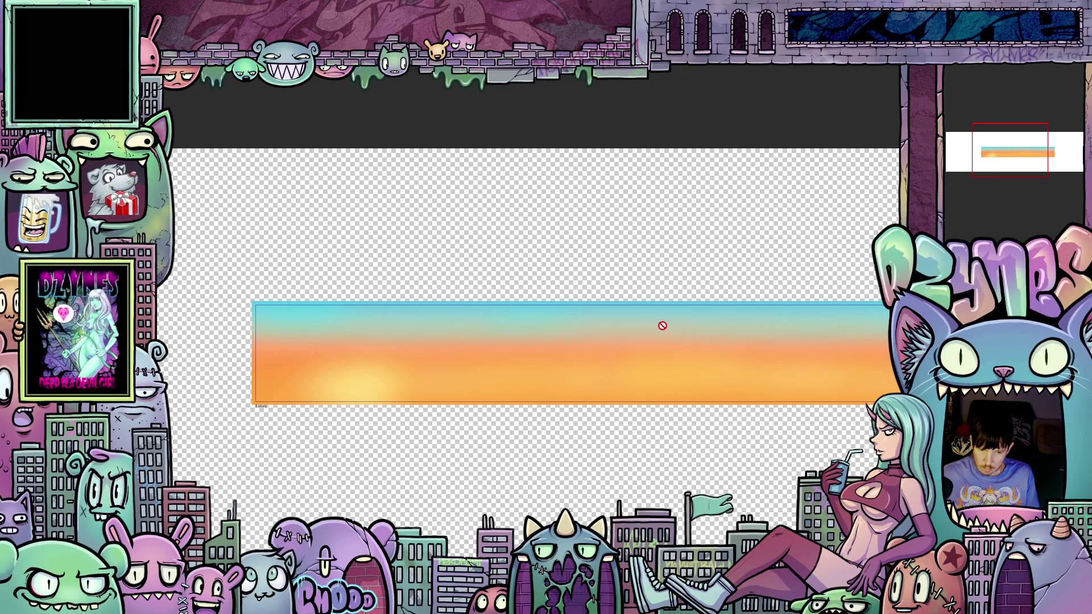
{"action": "scroll", "coordinate": [662, 325], "scroll_direction": "up", "scroll_amount": 1}
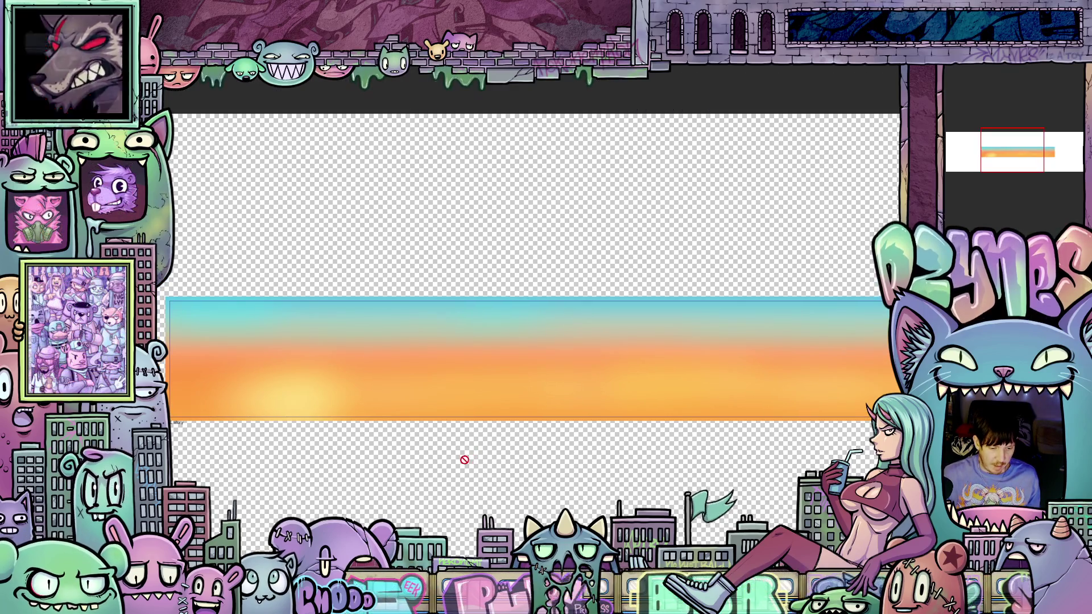
{"action": "scroll", "coordinate": [464, 463], "scroll_direction": "left", "scroll_amount": 3}
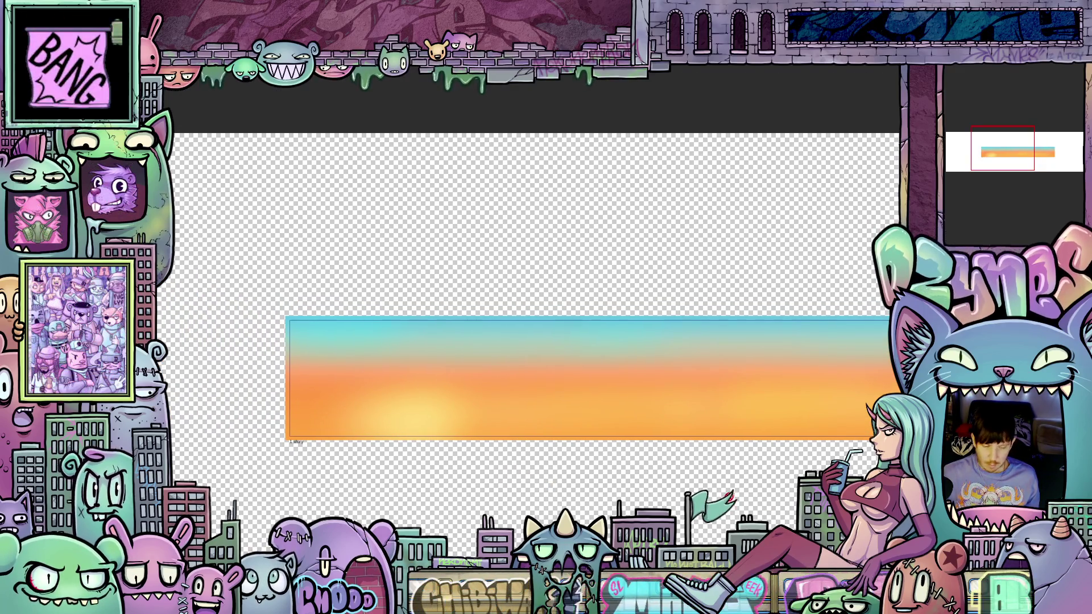
{"action": "scroll", "coordinate": [655, 465], "scroll_direction": "up", "scroll_amount": 1}
{"action": "scroll", "coordinate": [655, 465], "scroll_direction": "up", "scroll_amount": 1}
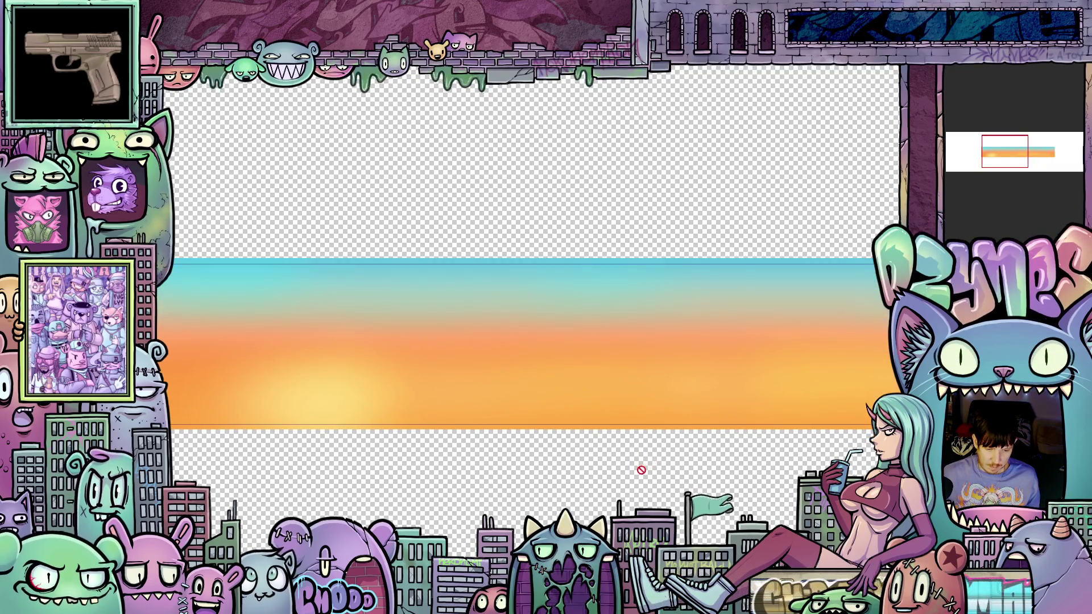
{"action": "scroll", "coordinate": [542, 489], "scroll_direction": "down", "scroll_amount": 1}
{"action": "scroll", "coordinate": [541, 489], "scroll_direction": "left", "scroll_amount": 3}
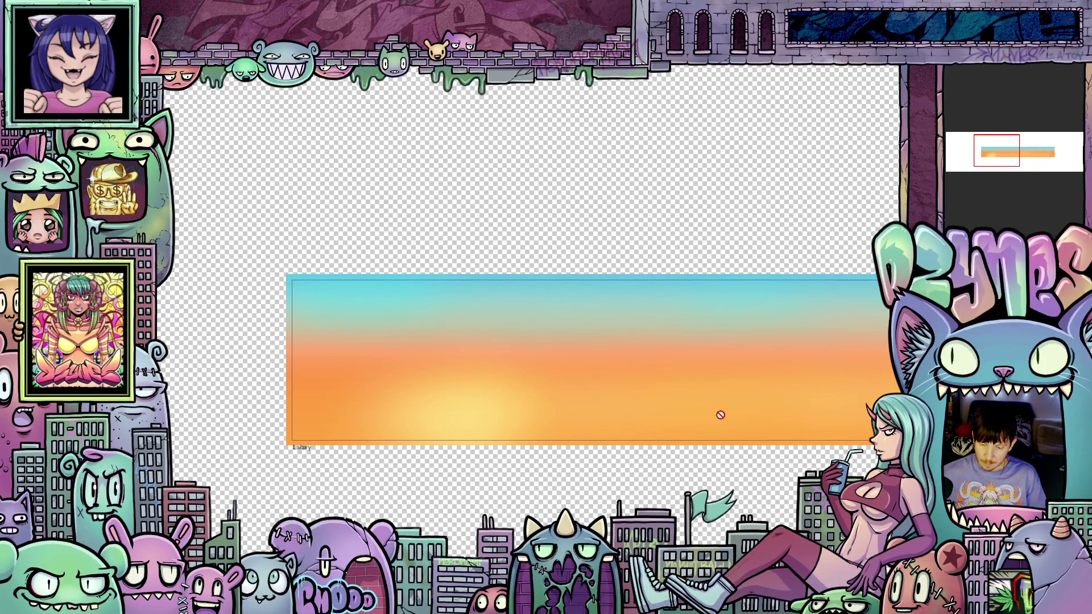
{"action": "scroll", "coordinate": [527, 367], "scroll_direction": "up", "scroll_amount": 1}
{"action": "scroll", "coordinate": [533, 363], "scroll_direction": "down", "scroll_amount": 2}
{"action": "scroll", "coordinate": [543, 360], "scroll_direction": "down", "scroll_amount": 1}
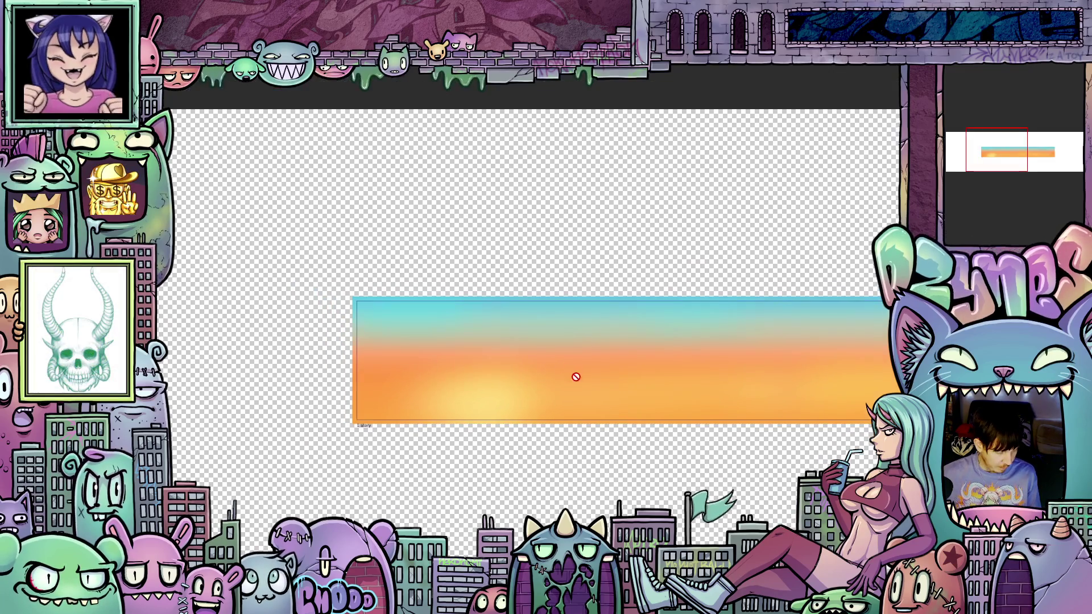
{"action": "scroll", "coordinate": [554, 373], "scroll_direction": "up", "scroll_amount": 1}
{"action": "scroll", "coordinate": [521, 392], "scroll_direction": "down", "scroll_amount": 1}
{"action": "scroll", "coordinate": [671, 393], "scroll_direction": "up", "scroll_amount": 1}
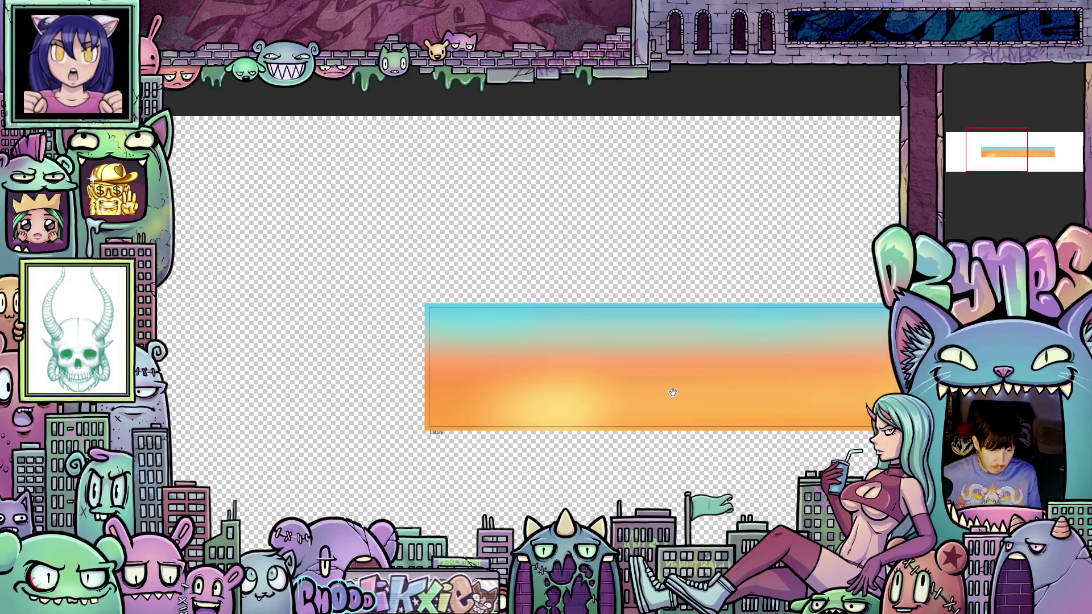
{"action": "scroll", "coordinate": [498, 368], "scroll_direction": "up", "scroll_amount": 1}
{"action": "scroll", "coordinate": [498, 368], "scroll_direction": "up", "scroll_amount": 1}
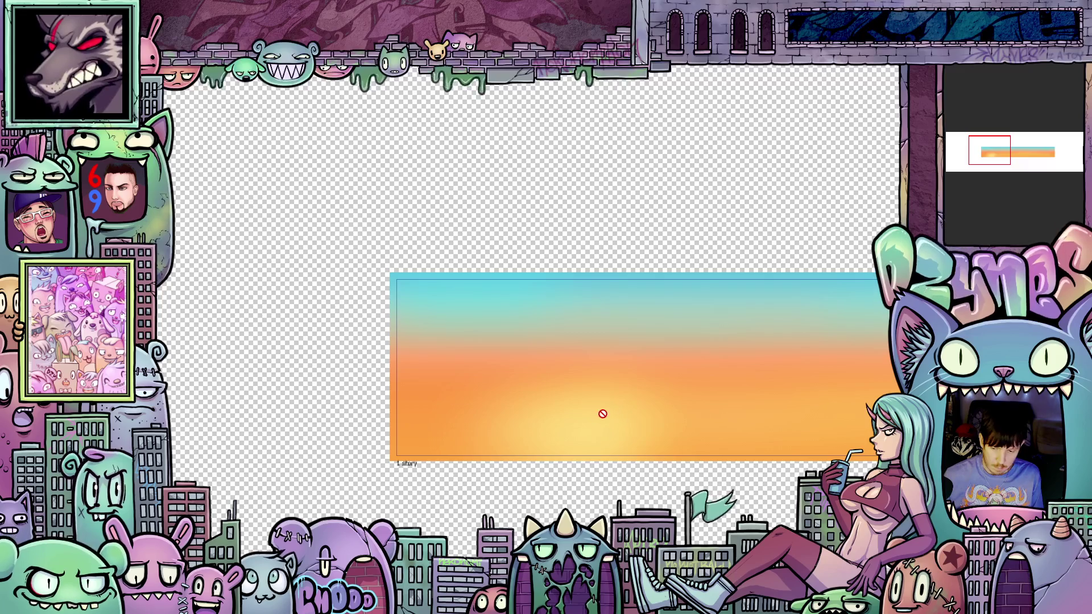
{"action": "scroll", "coordinate": [558, 380], "scroll_direction": "up", "scroll_amount": 2}
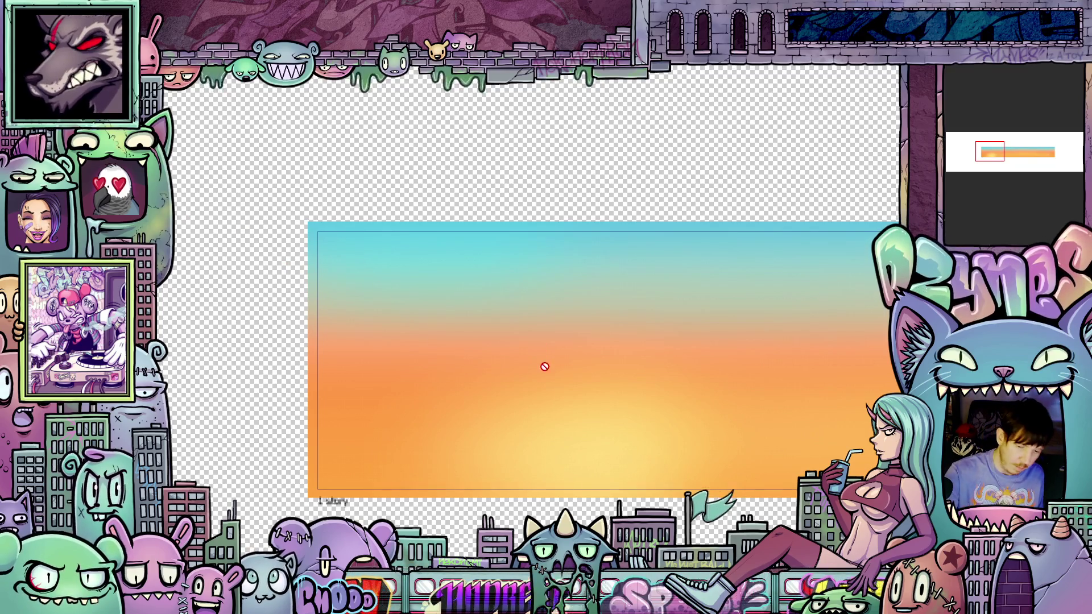
Nudge the view of the sky image slightly to the right and down.
{"action": "left_click_drag", "start_coordinate": [534, 385], "coordinate": [601, 406]}
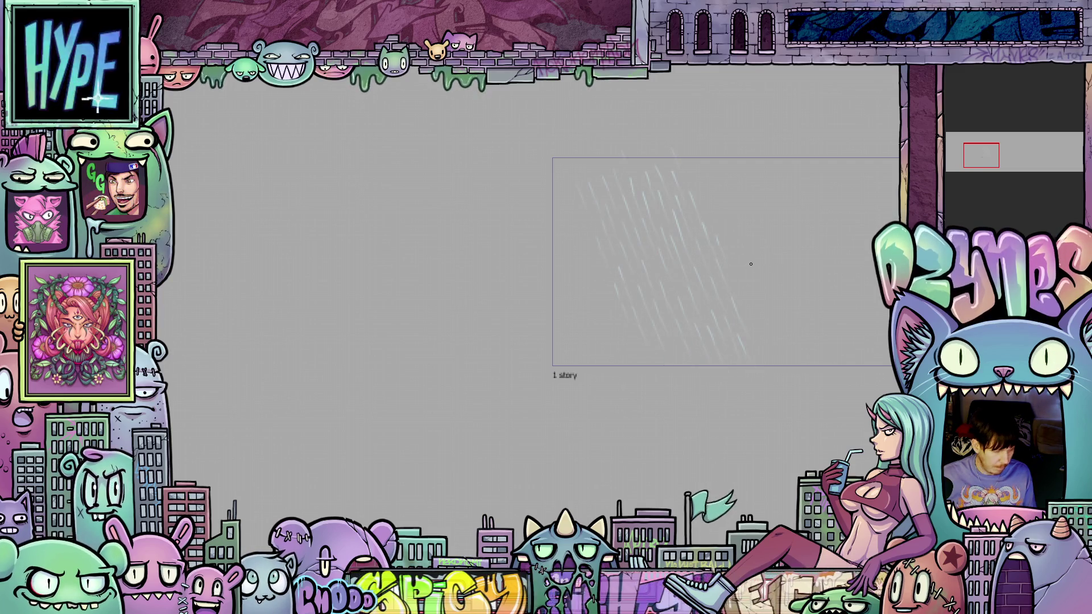
Drag the rain strip's contents left and downward on the canvas.
{"action": "mouse_move", "coordinate": [779, 267]}
{"action": "left_mouse_down"}
{"action": "mouse_move", "coordinate": [663, 271]}
{"action": "mouse_move", "coordinate": [608, 302]}
{"action": "left_mouse_up"}
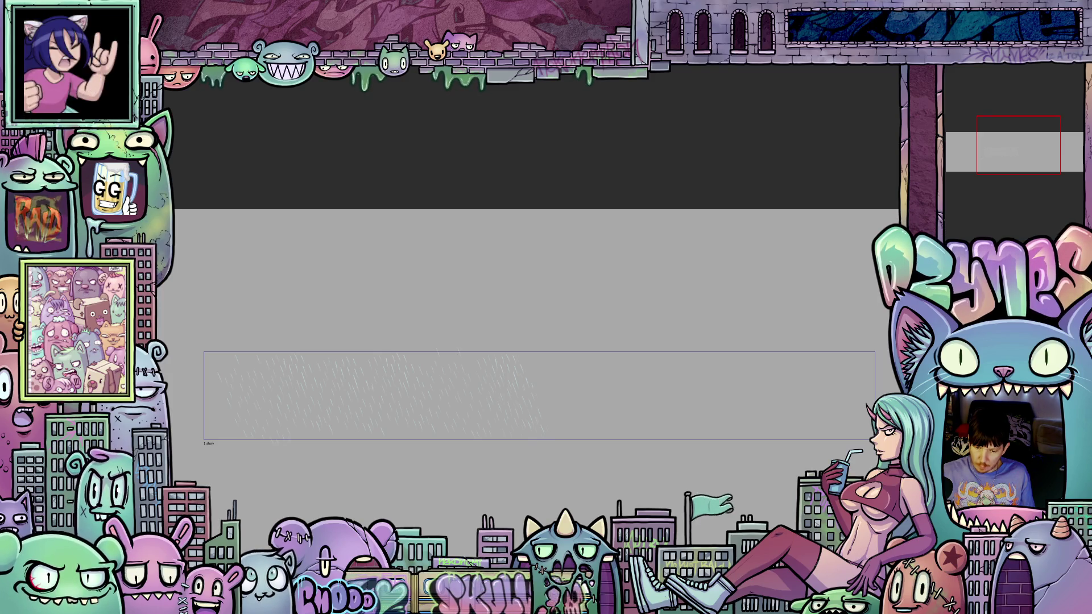
Bring up the rain layer's options in the Layer panel.
{"action": "right_click", "coordinate": [956, 117]}
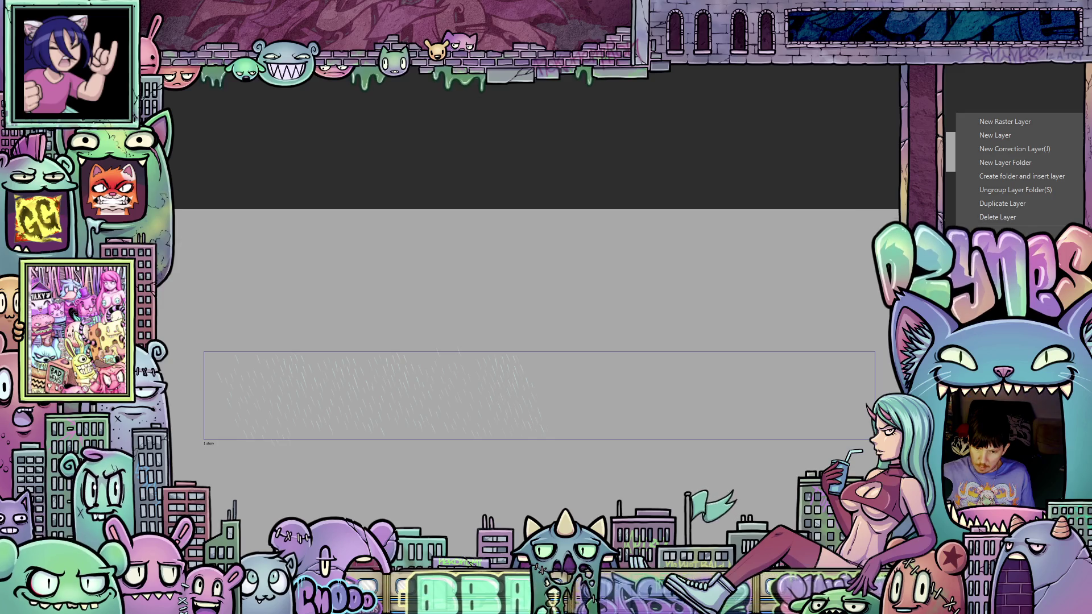
Duplicate the rain-streak layer so the copy covers the rest of the strip.
{"action": "left_click", "coordinate": [1006, 216]}
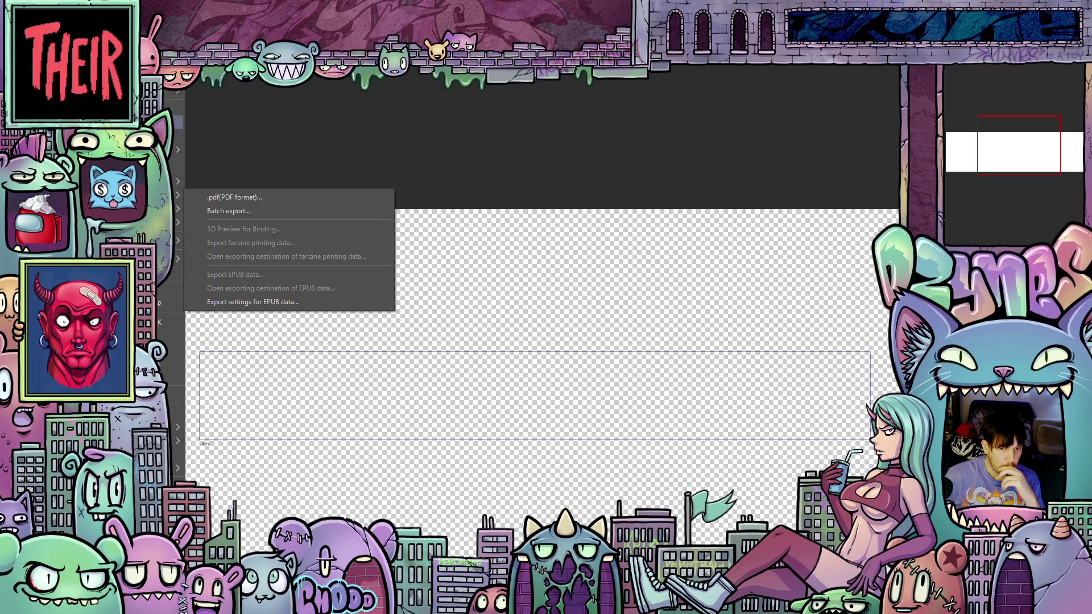
Dismiss the single-layer export submenu and show the Export animation choices.
{"action": "key", "text": "Escape"}
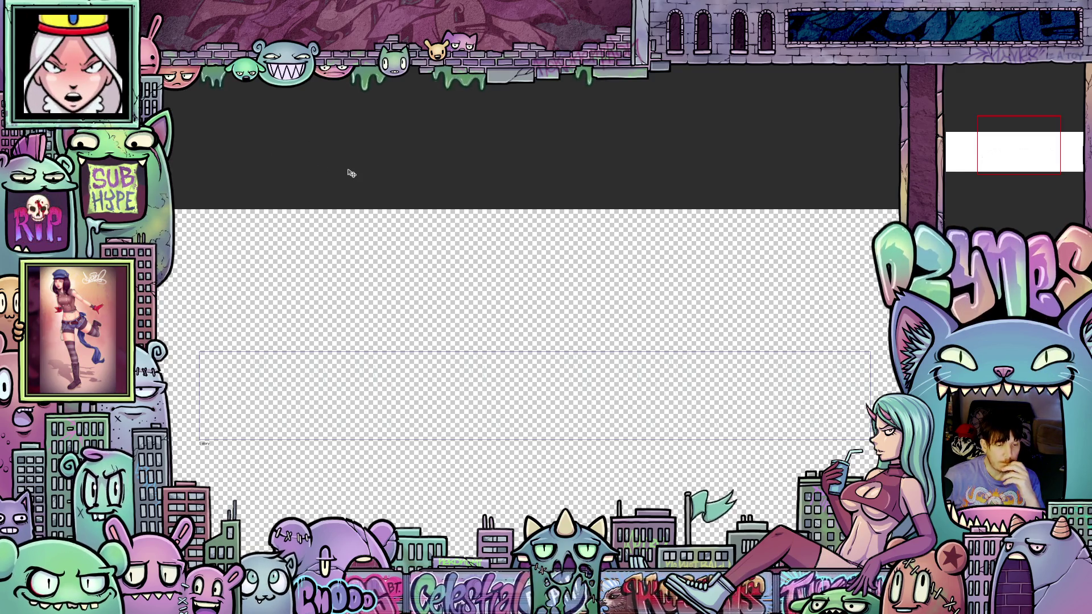
{"action": "key", "text": "alt+f"}
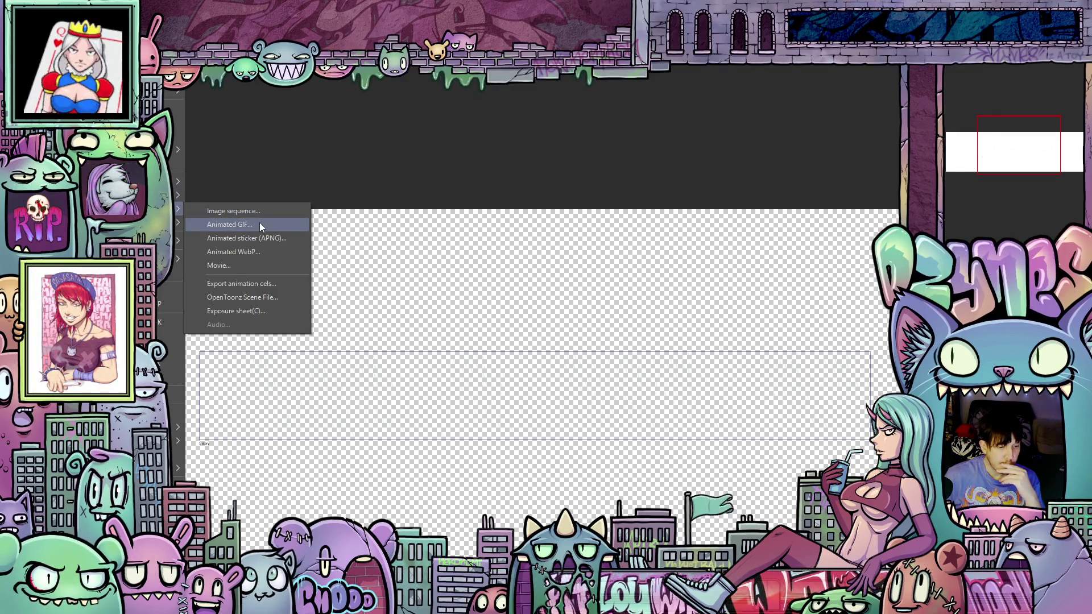
Choose Animated GIF as the animation export format.
{"action": "left_click", "coordinate": [259, 222]}
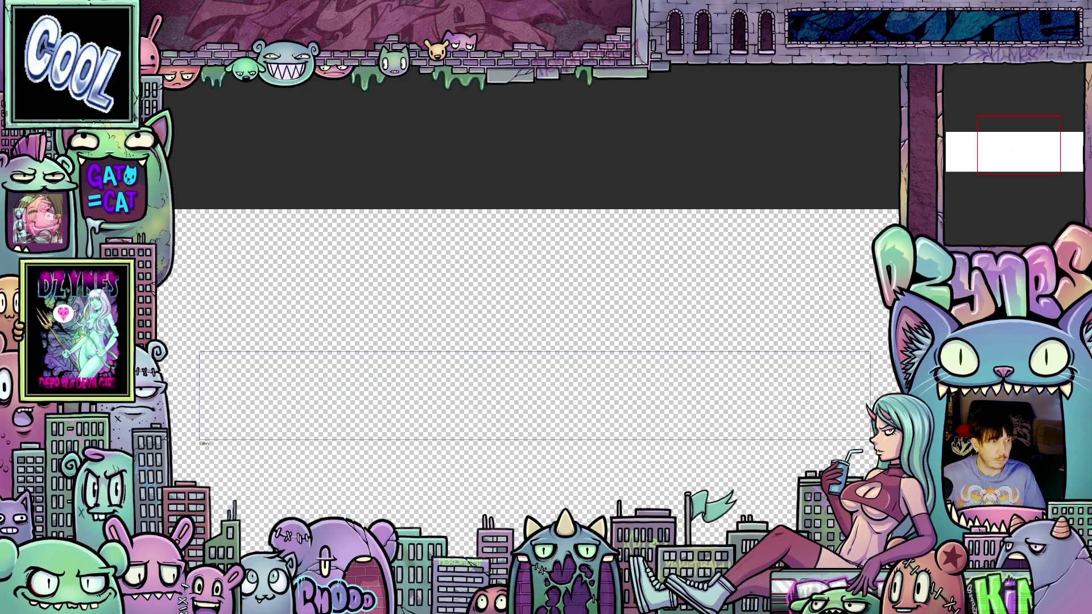
Export the animated GIF at width 1180 with unlimited loop and transparent background.
{"action": "left_click", "coordinate": [222, 301]}
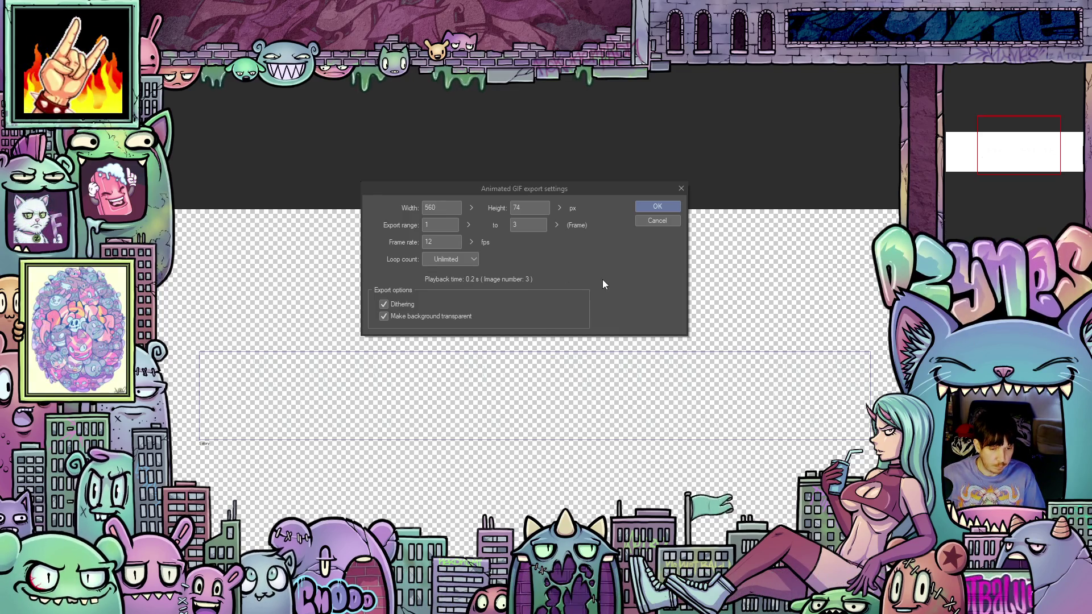
{"action": "double_click", "coordinate": [433, 207]}
{"action": "type", "text": "118"}
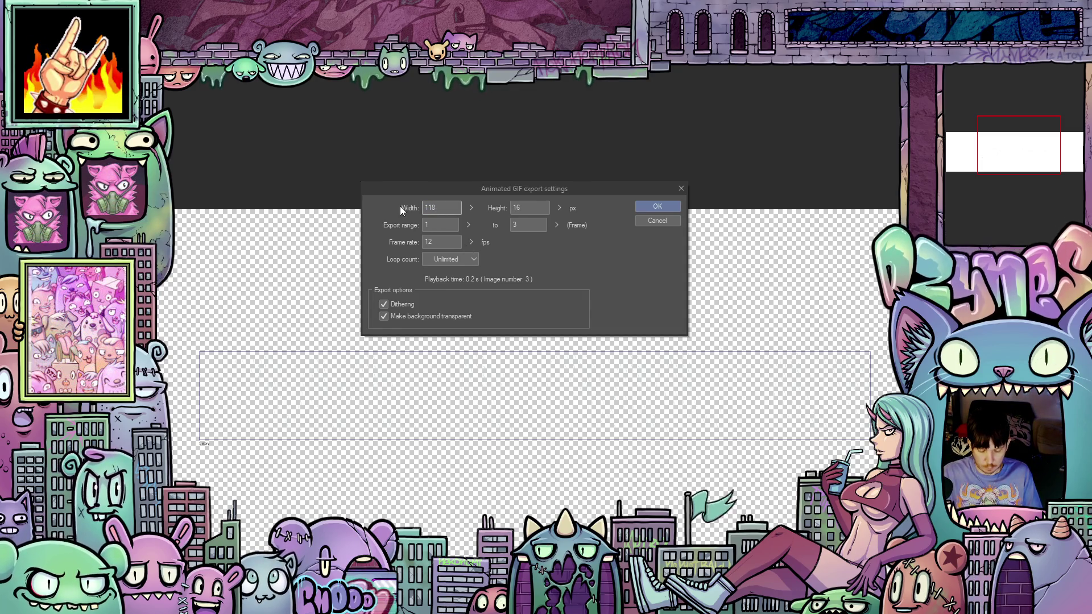
{"action": "type", "text": "0"}
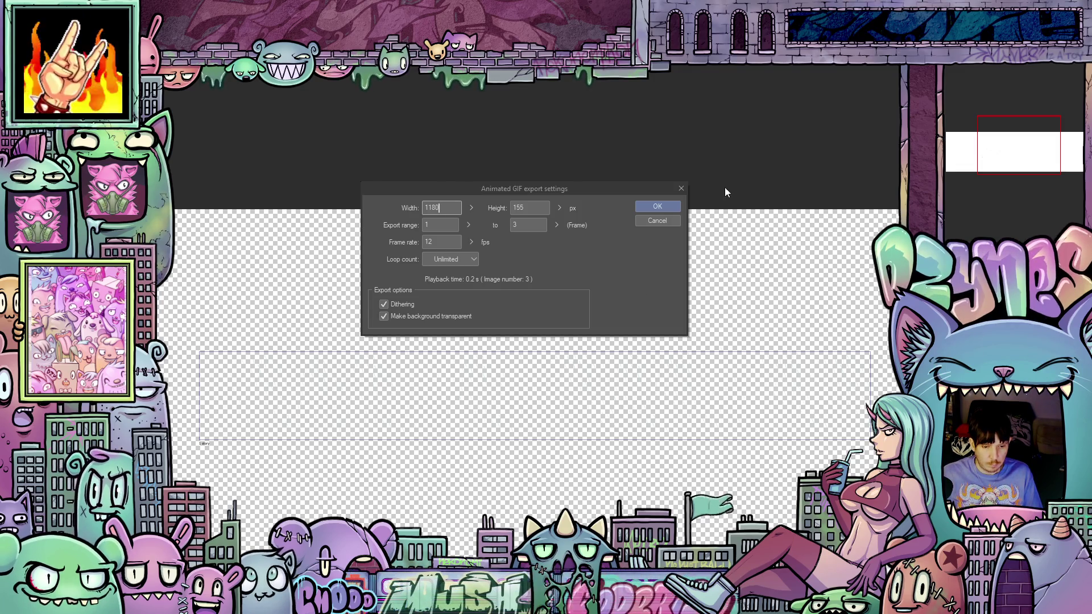
{"action": "left_click", "coordinate": [655, 207]}
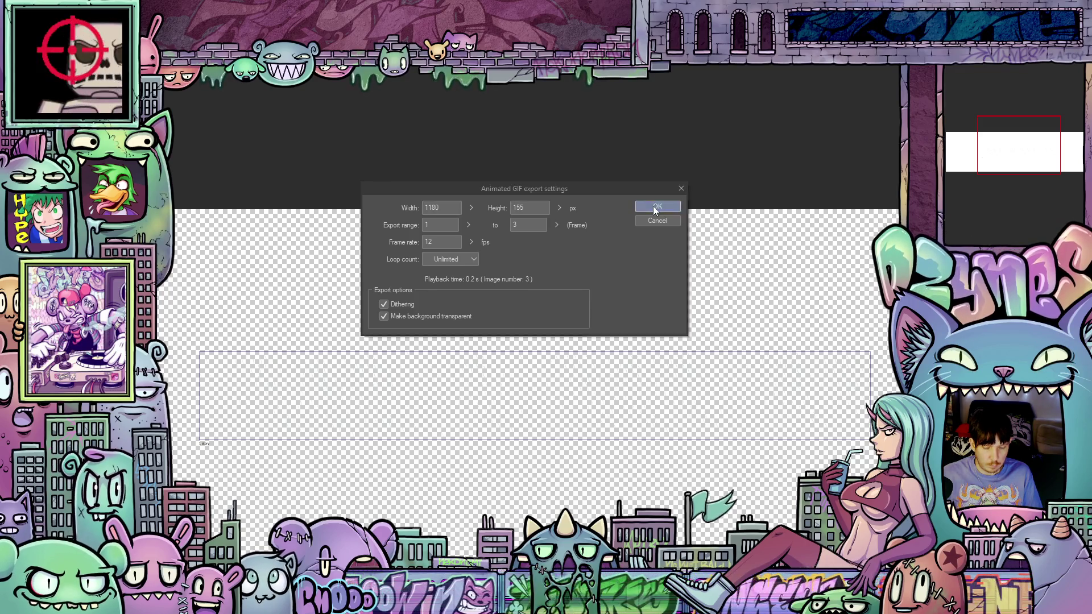
{"action": "left_click", "coordinate": [646, 239]}
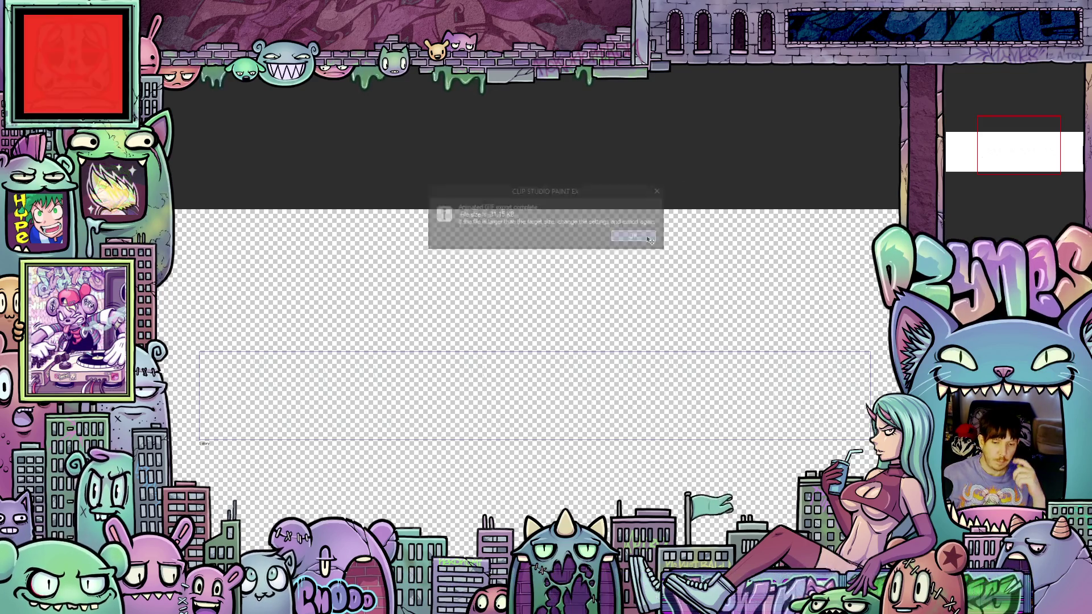